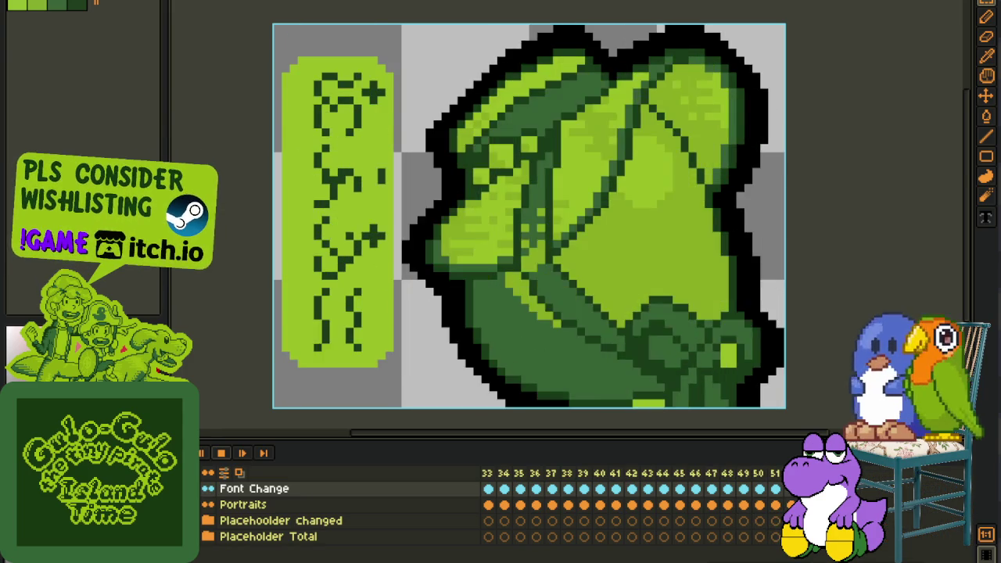
Stop the portrait animation and switch to the NPC portraits sheet
left_click(223, 454)
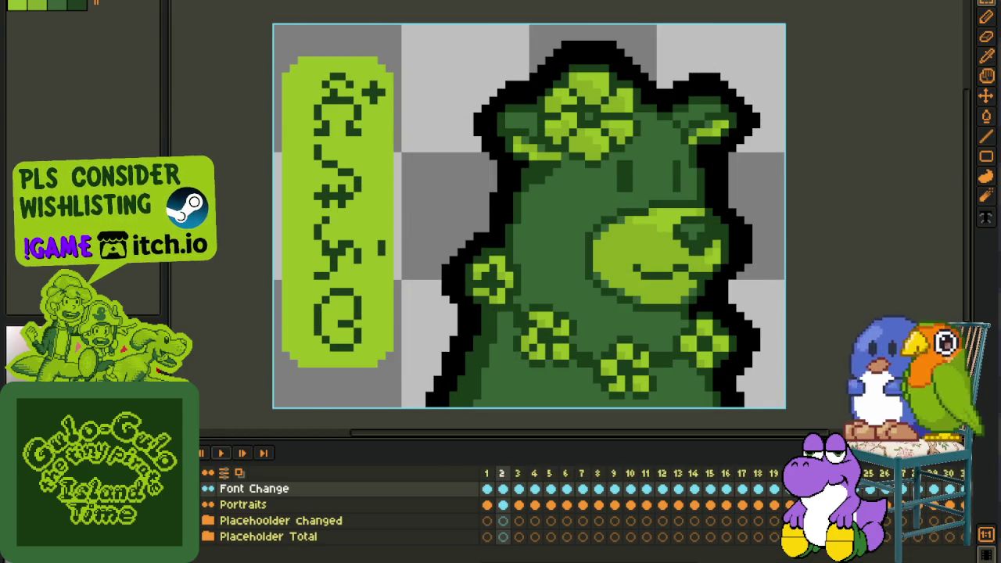
key("ctrl+Tab")
scroll(571, 38, "down", 2)
scroll(606, 85, "up", 2)
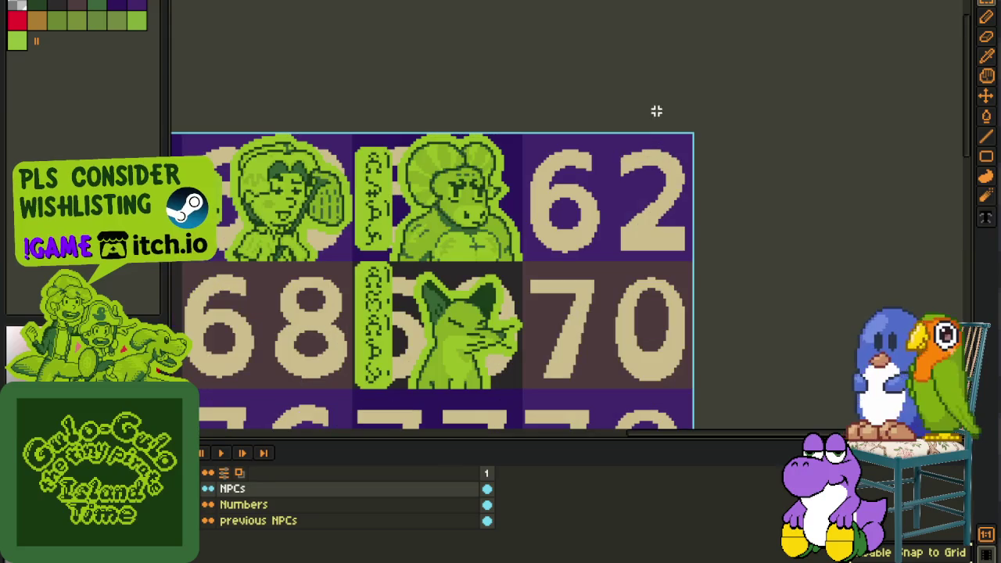
scroll(601, 162, "down", 2)
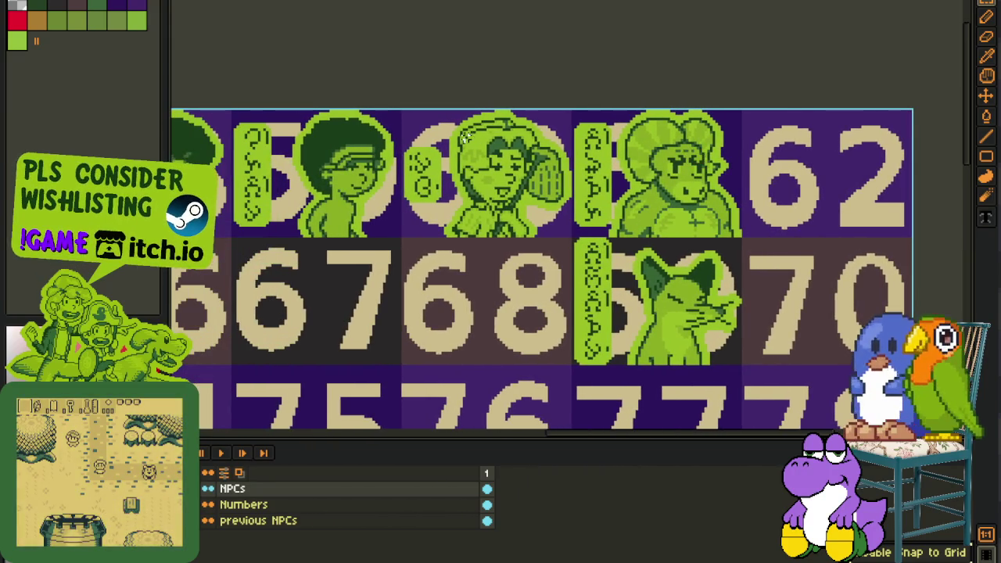
scroll(317, 134, "up", 2)
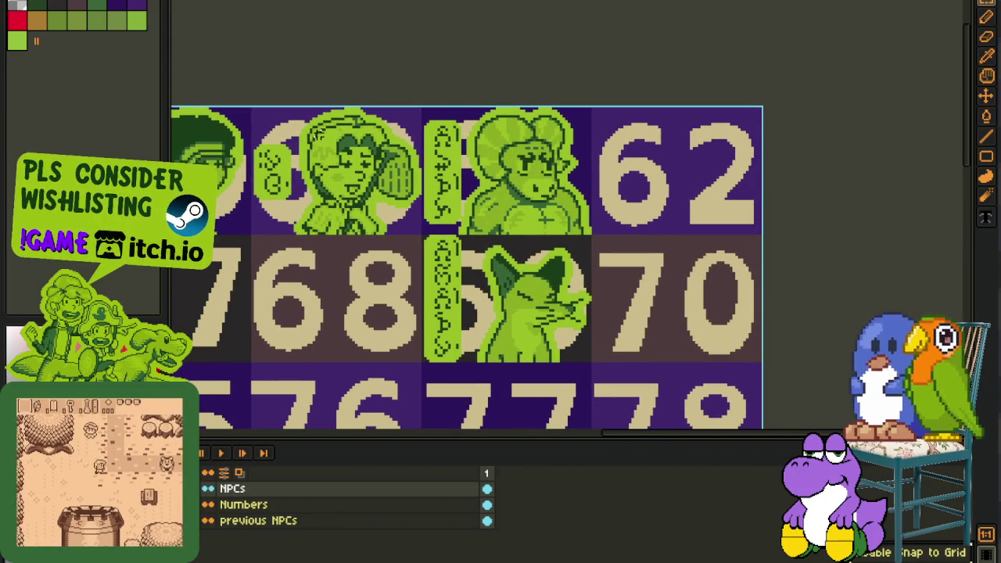
Zoom in and out to inspect the NPC portraits sheet
scroll(763, 204, "down", 2)
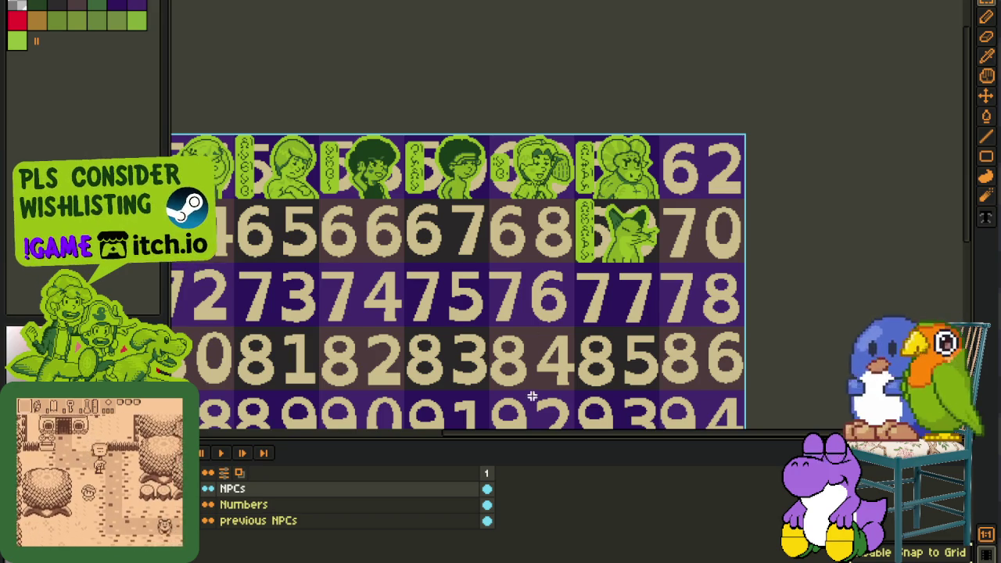
scroll(525, 350, "up", 1)
scroll(525, 323, "up", 1)
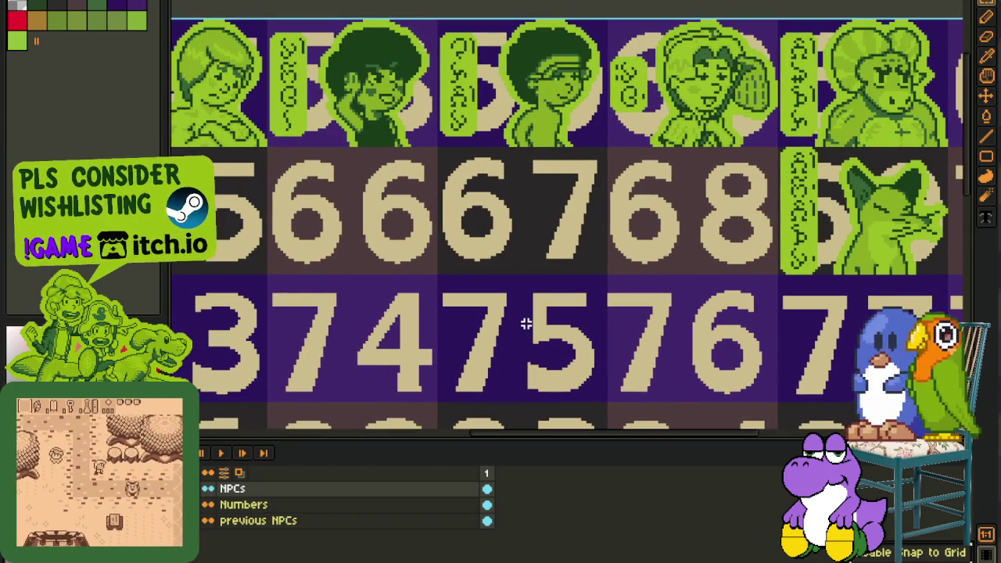
scroll(649, 54, "down", 2)
scroll(641, 39, "down", 2)
scroll(639, 35, "up", 3)
scroll(504, 85, "up", 1)
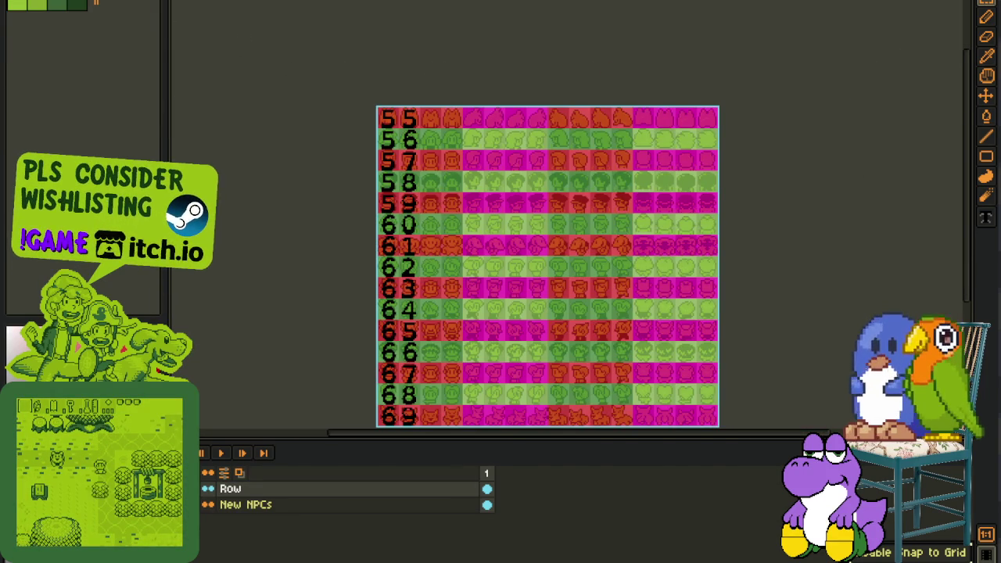
Copy the face sprite's Head layer into the new green head sprite above Layer 1
key("ctrl+Tab")
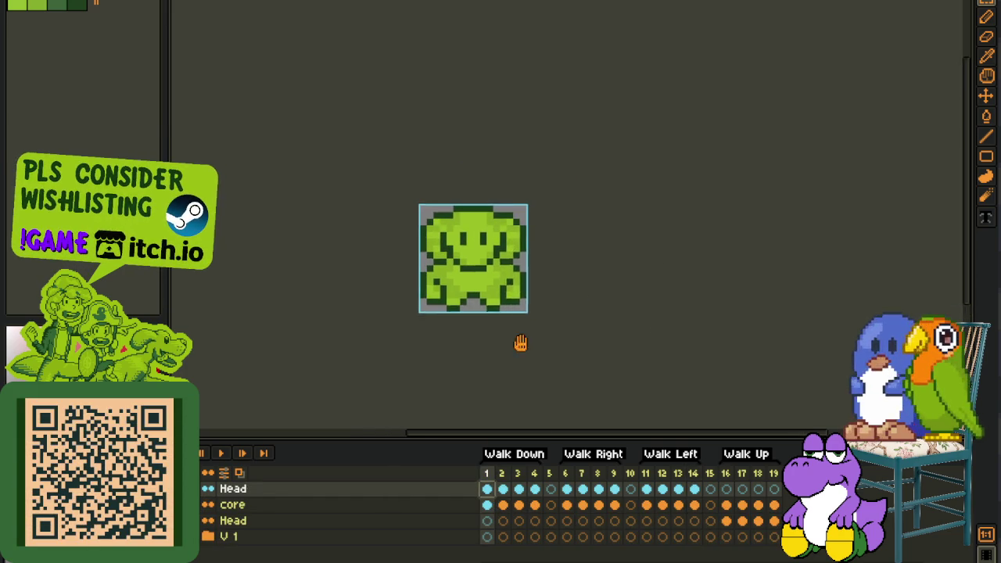
left_click(260, 492)
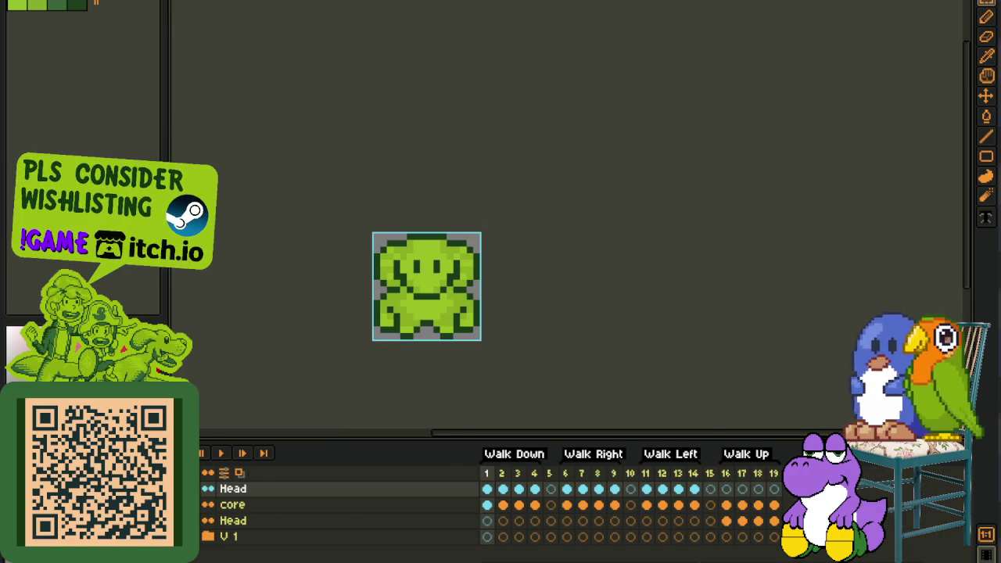
key("ctrl+Tab")
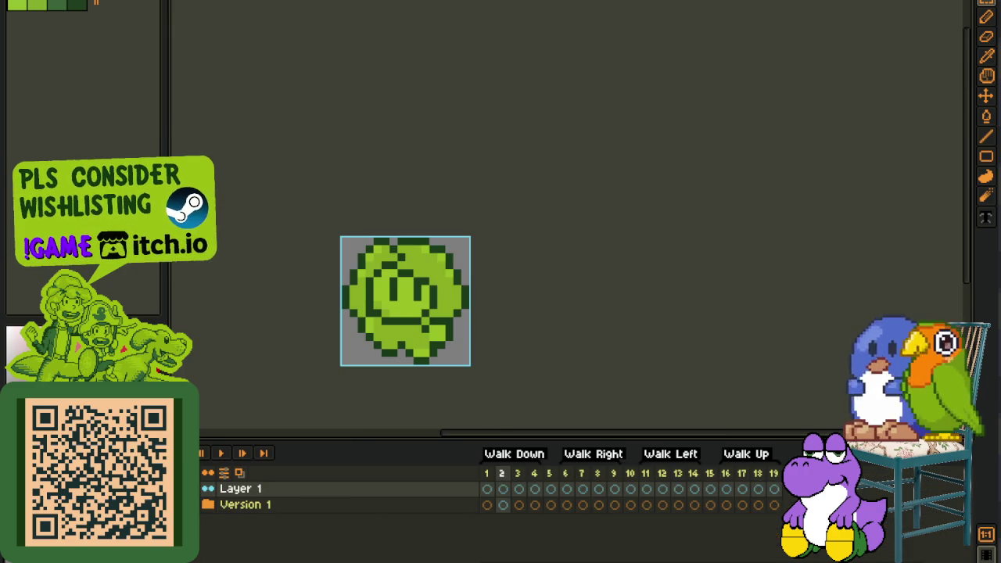
key("ctrl+z")
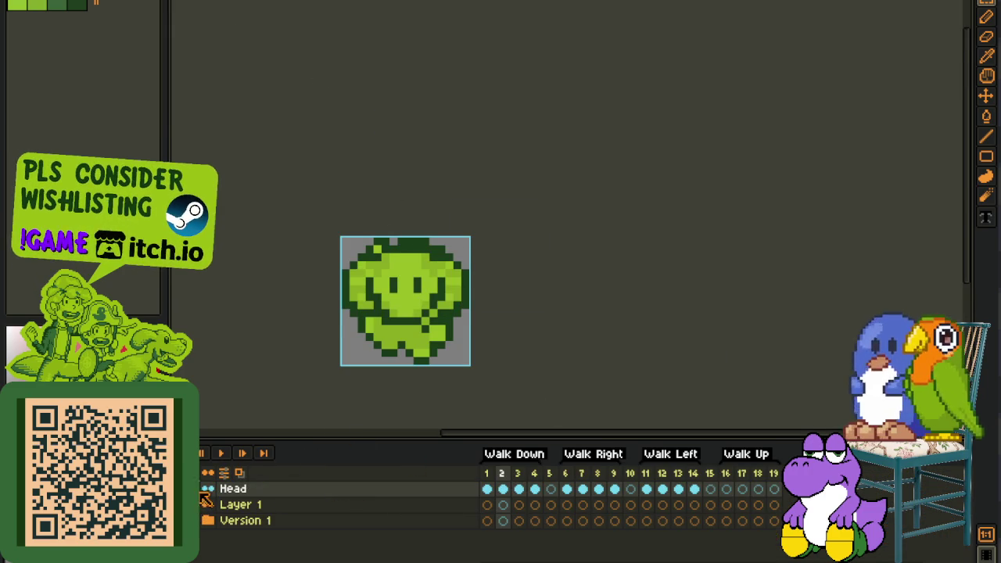
key("ctrl+Tab")
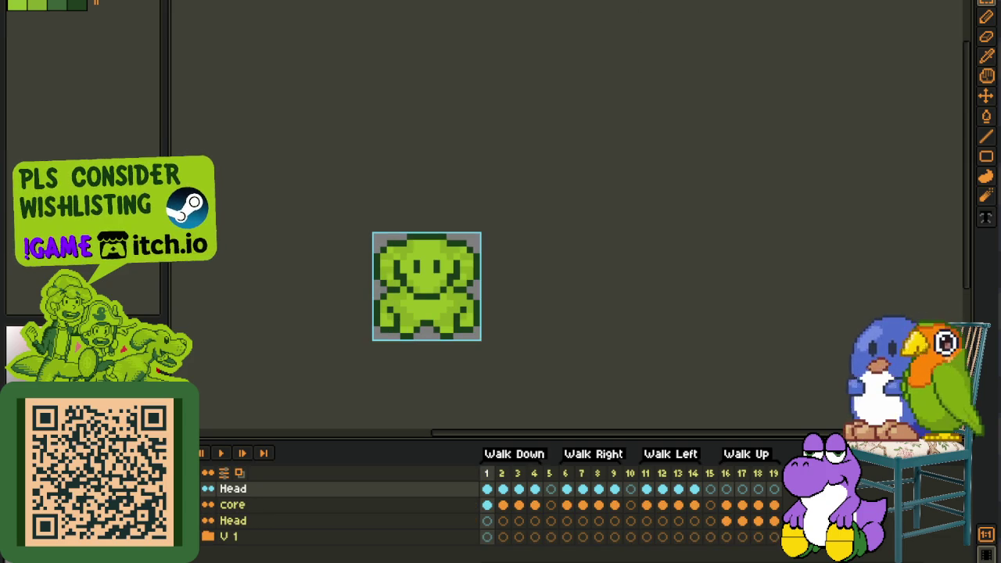
Browse to the bear portrait, then the NPC portraits over the number grid
key("ctrl+Tab")
scroll(402, 90, "down", 2)
scroll(352, 70, "down", 1)
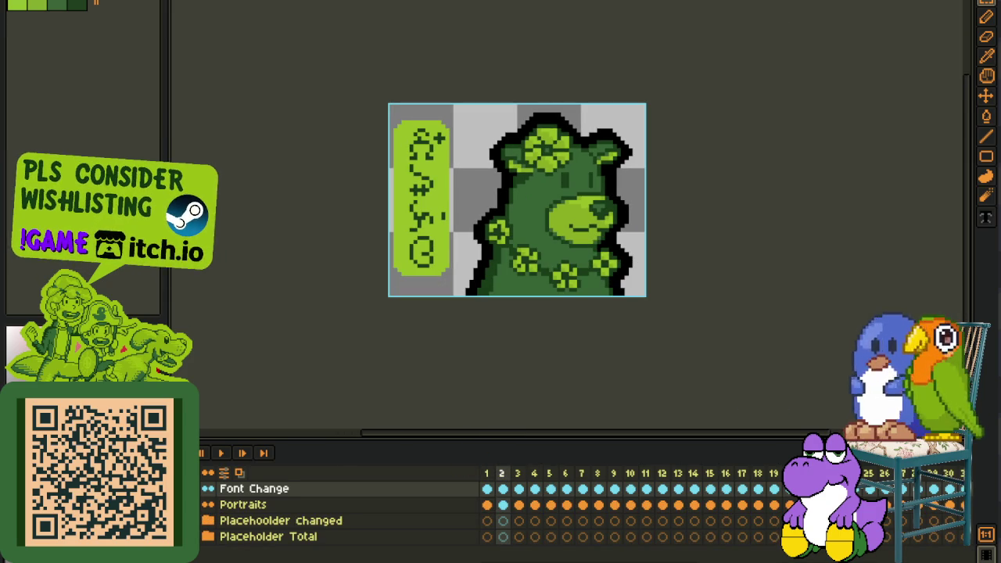
key("ctrl+Tab")
mouse_move(448, 57)
left_mouse_down()
mouse_move(552, 69)
mouse_move(512, 78)
left_mouse_up()
Inspect the numbered 55–69 NPC icon grid, zooming in and out
scroll(746, 115, "up", 1)
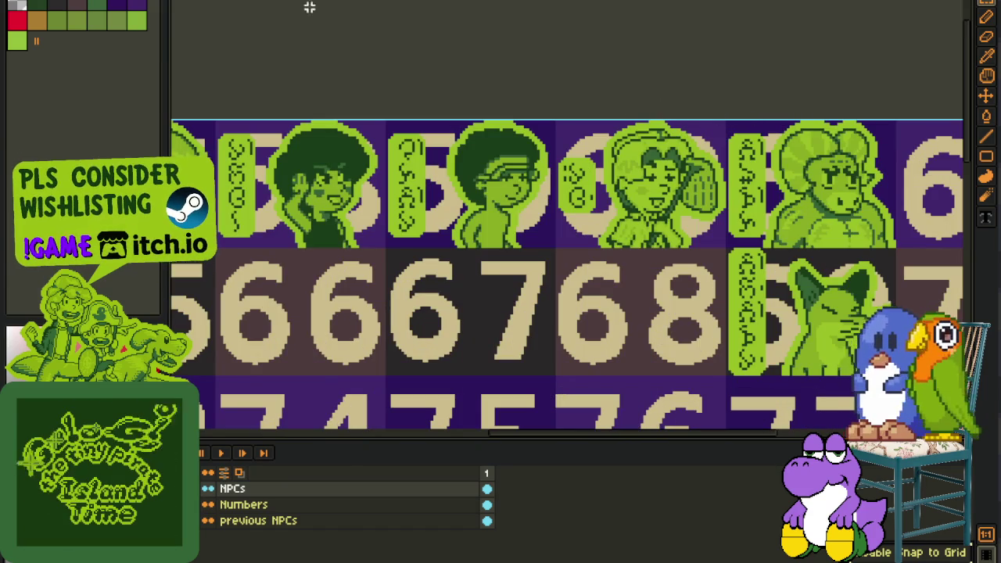
key("ctrl+Tab")
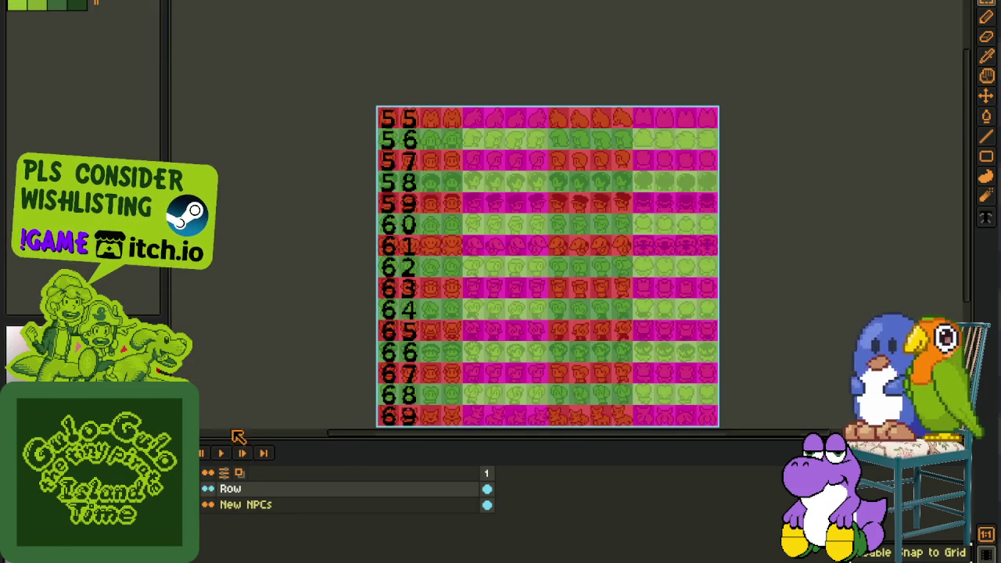
scroll(381, 242, "up", 1)
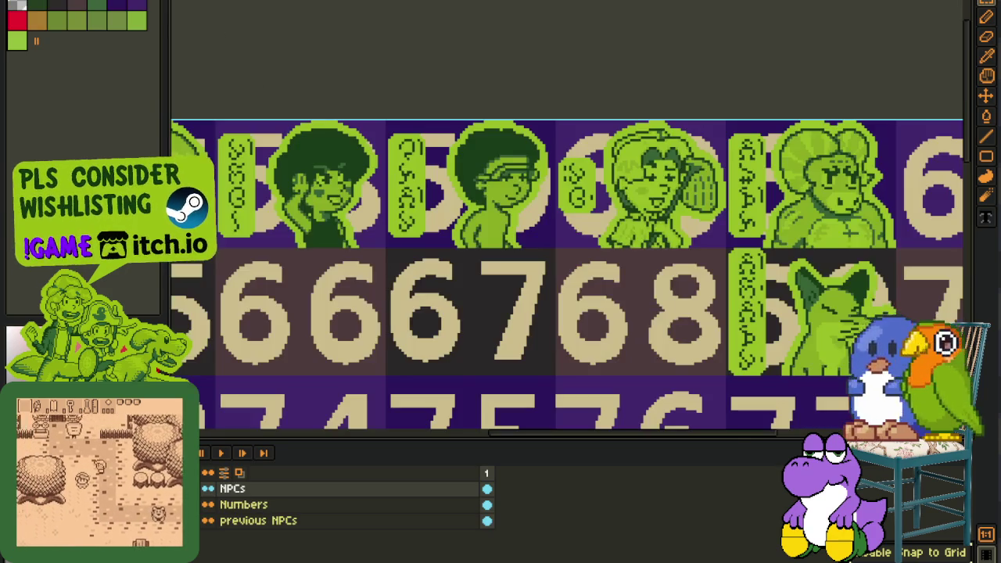
scroll(409, 40, "down", 2)
key("b")
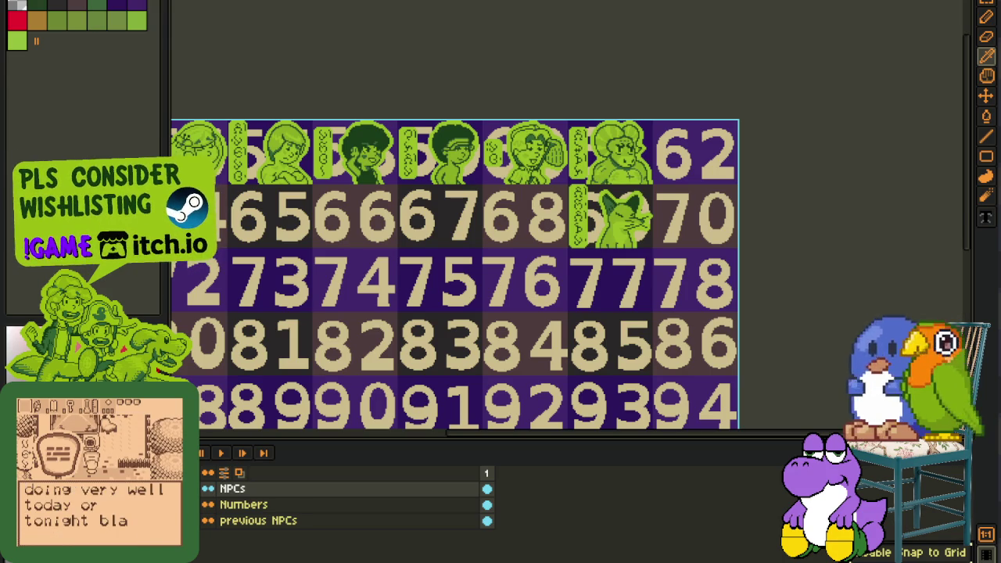
key("m")
scroll(374, 254, "down", 1)
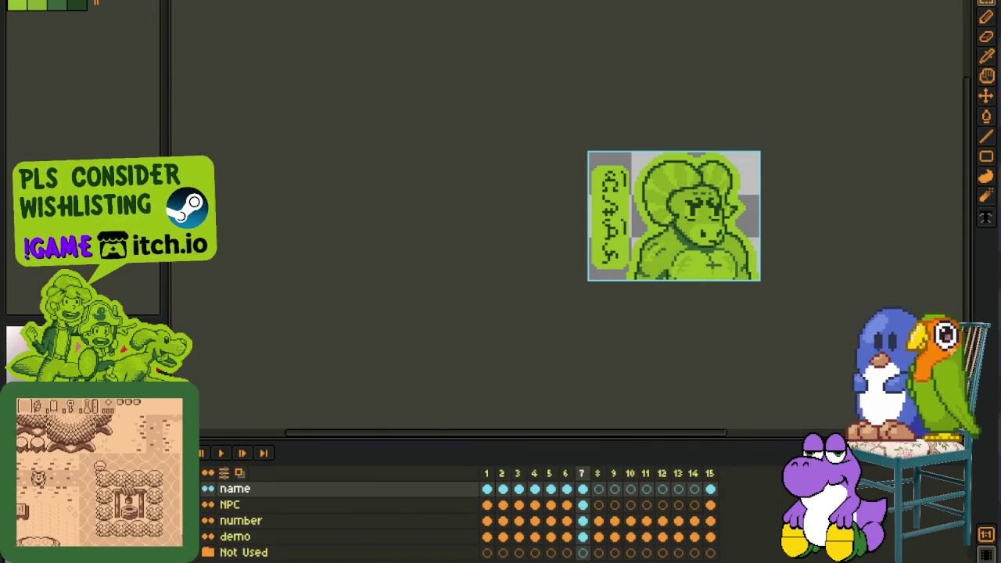
Raise the green head sprite's left ear by one pixel with the timeline hidden
key("ctrl+Tab")
key("ctrl+Tab")
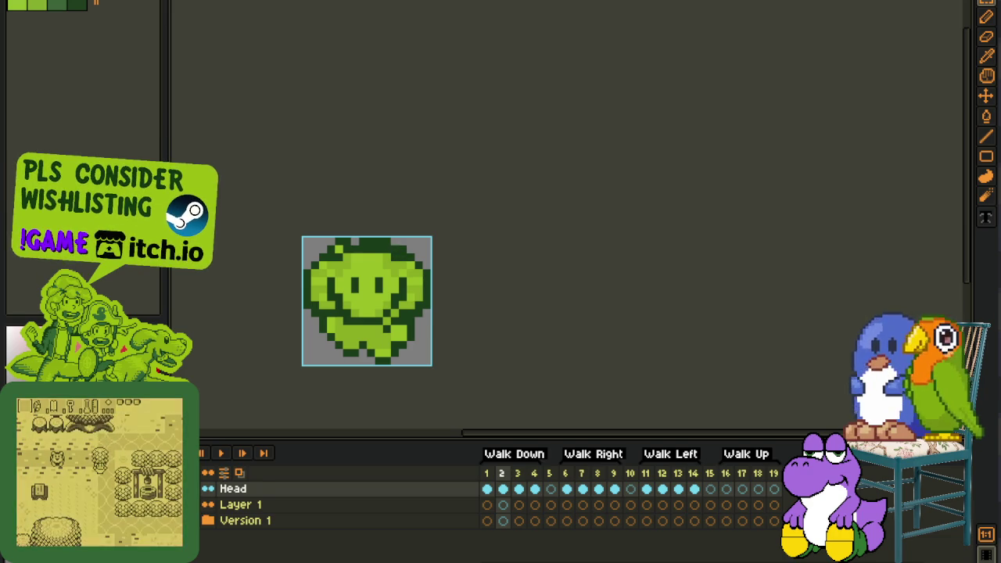
scroll(322, 262, "up", 1)
scroll(317, 258, "up", 1)
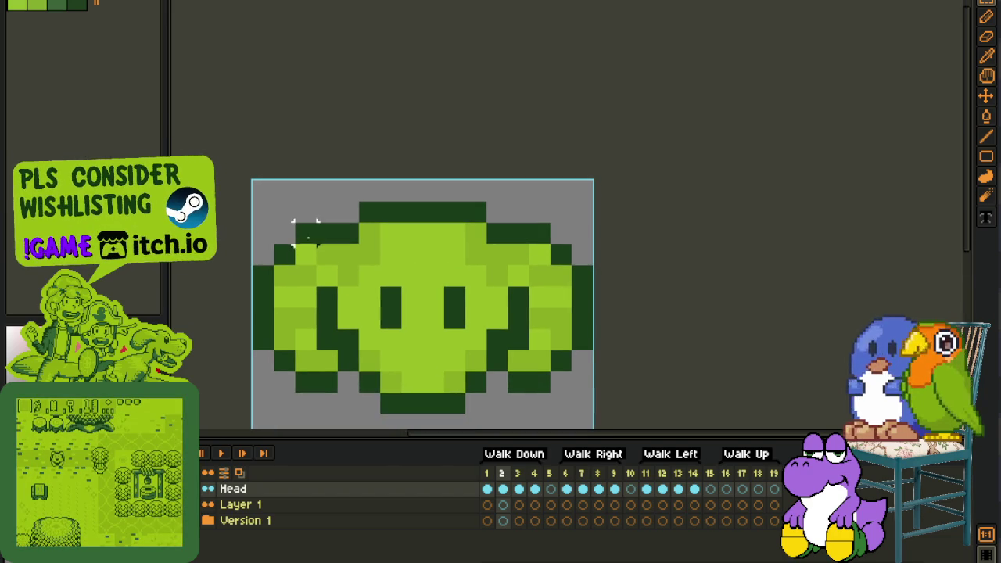
key("Tab")
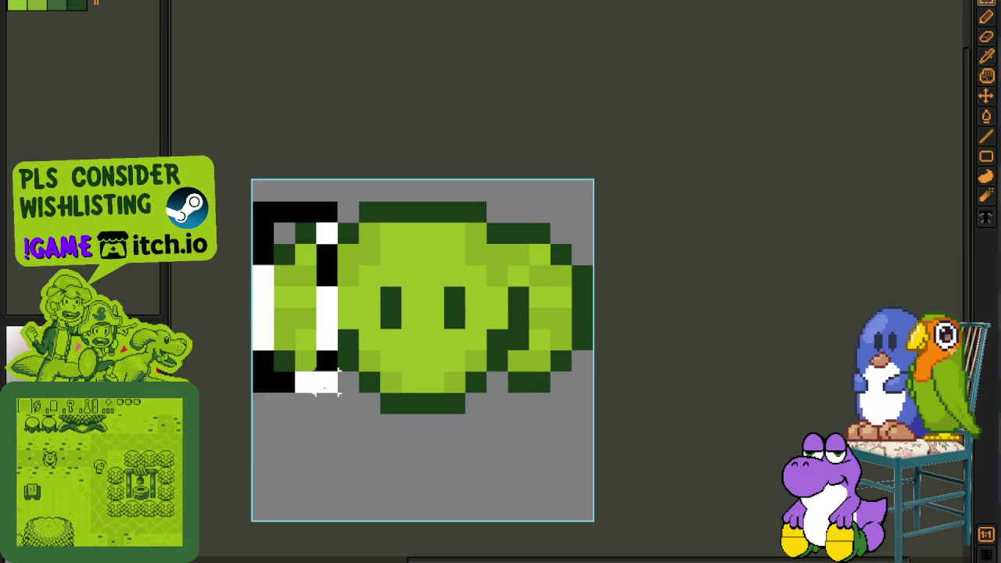
left_click_drag(250, 198, 341, 396)
left_click_drag(336, 301, 334, 282)
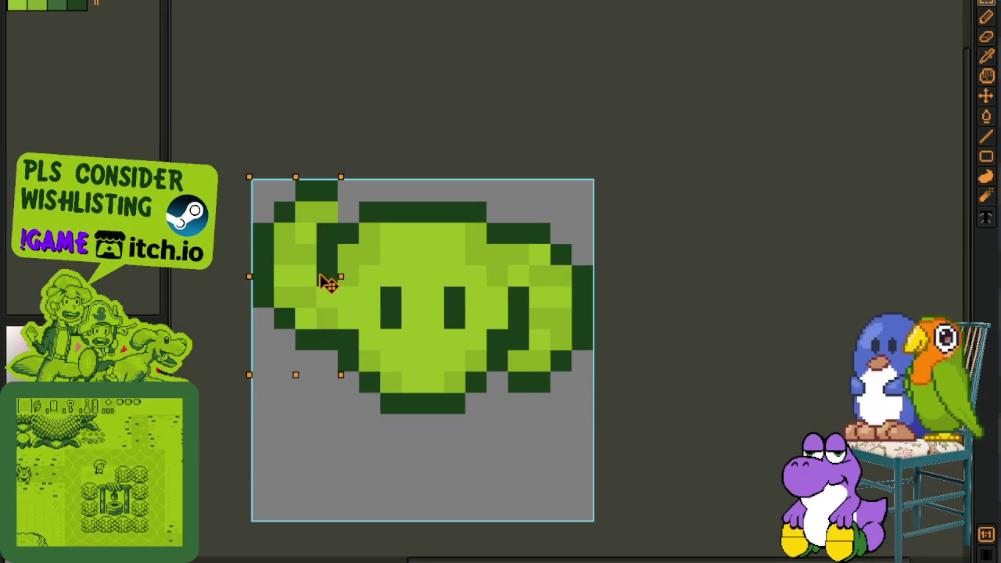
key("ctrl+d")
Fix the left ear's outline with dark and light green pixels, then select the head's right half
key("b")
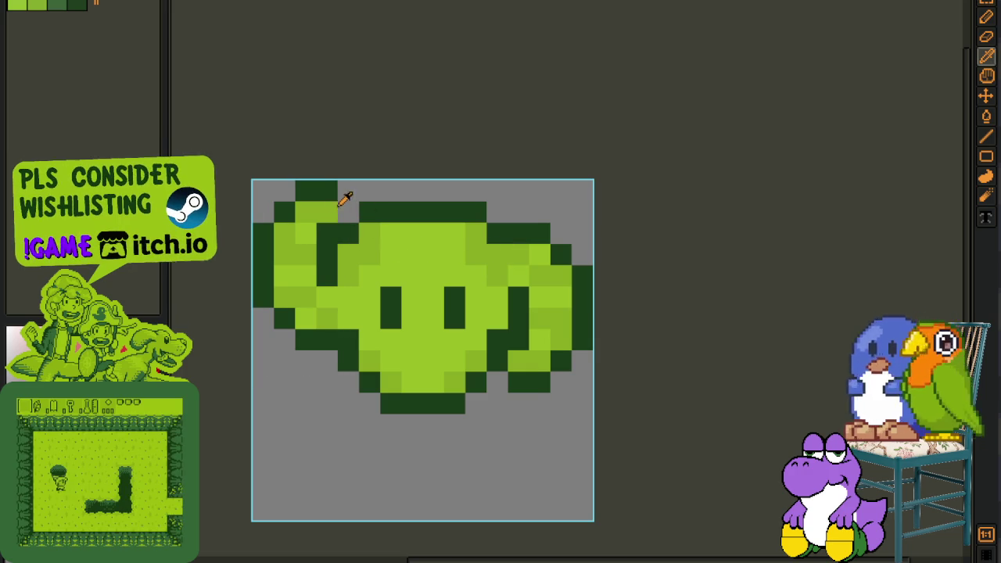
left_click(348, 211)
scroll(346, 214, "down", 3)
key("i")
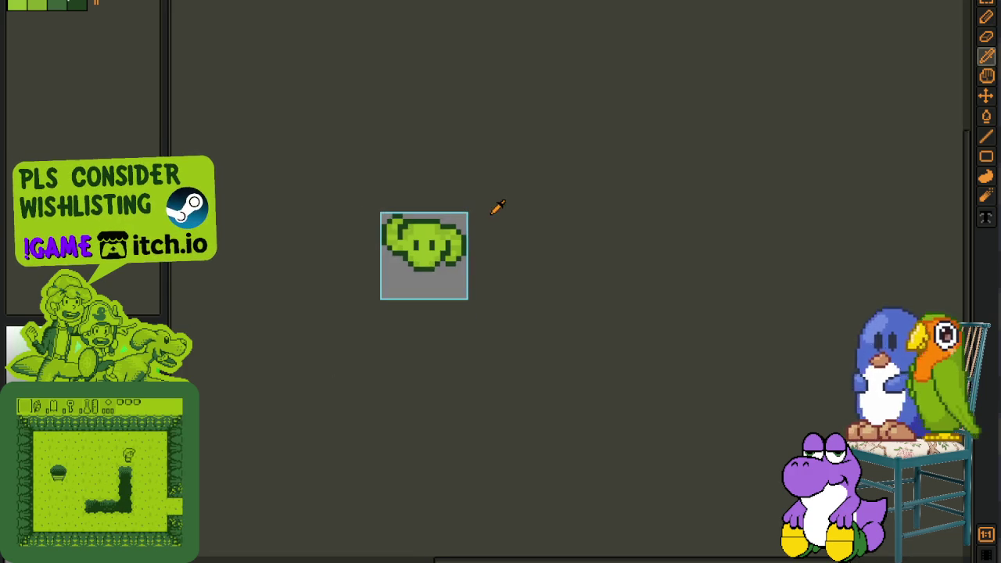
scroll(391, 249, "up", 3)
left_click(380, 232)
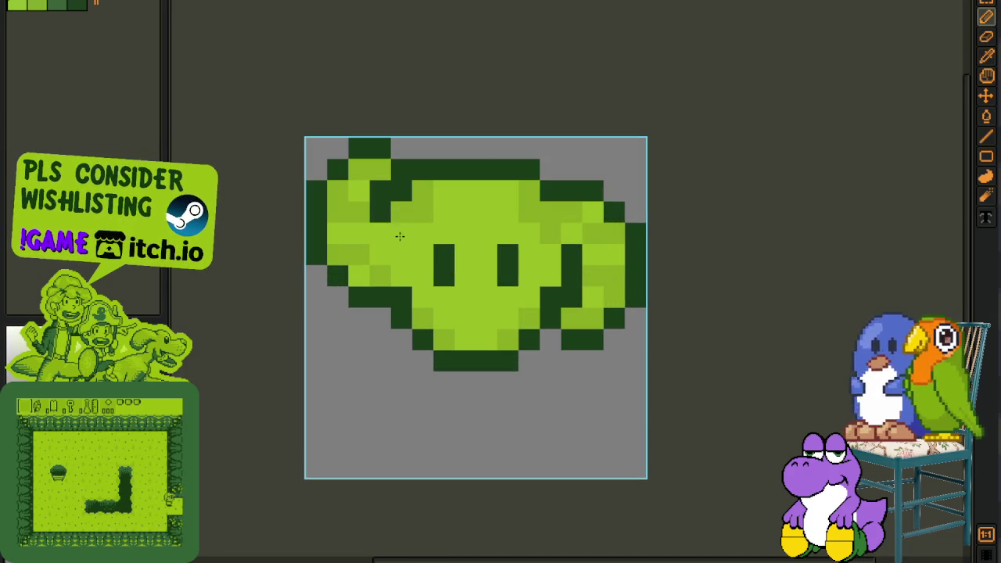
scroll(391, 249, "down", 2)
key("b")
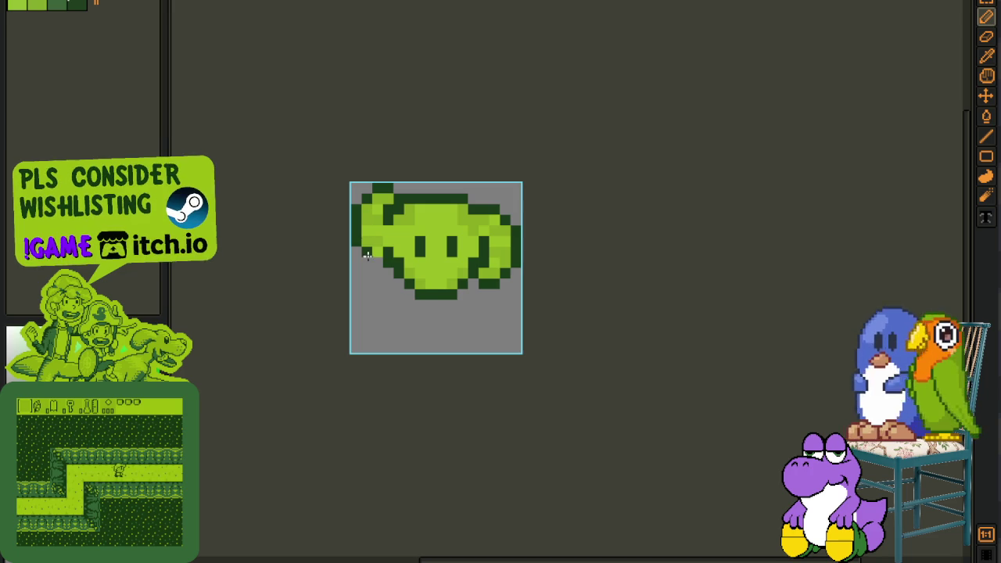
scroll(364, 241, "down", 2)
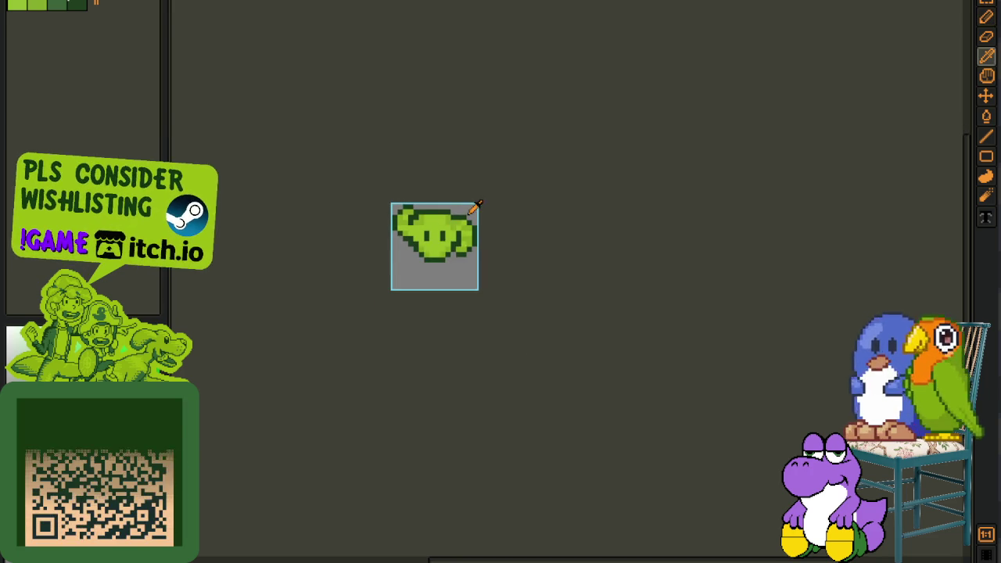
scroll(438, 211, "up", 3)
scroll(417, 204, "down", 1)
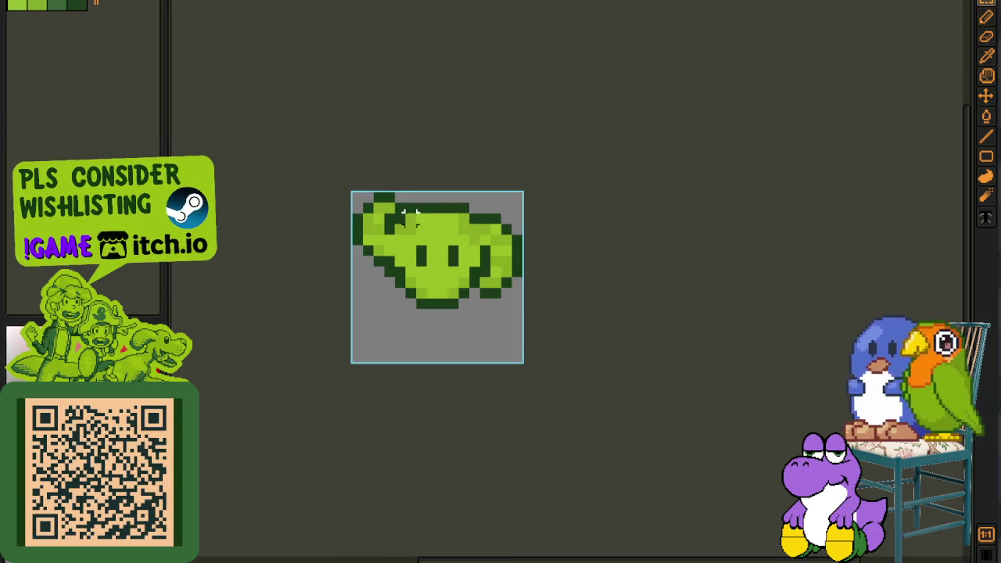
scroll(416, 207, "up", 2)
scroll(514, 231, "down", 2)
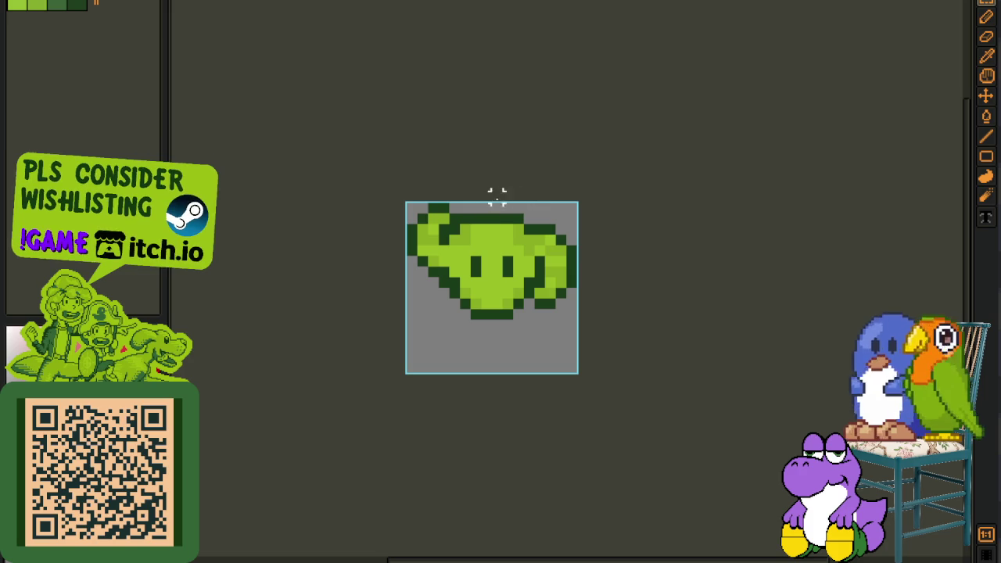
left_click_drag(497, 205, 574, 358)
key("Delete")
key("ctrl+x")
key("ctrl+v")
key("ctrl+v")
key("shift+h")
scroll(692, 341, "down", 1)
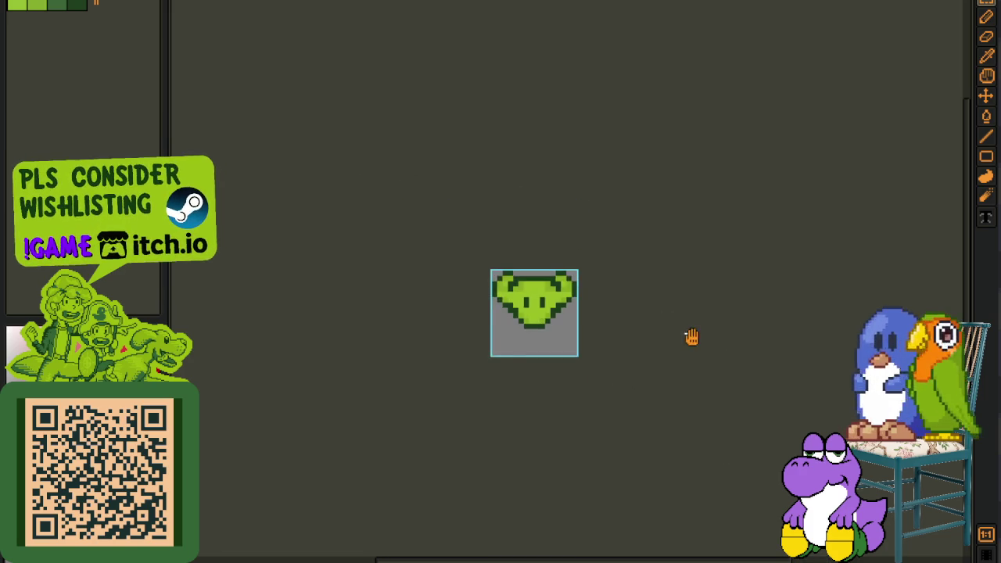
left_click_drag(692, 336, 579, 317)
scroll(514, 297, "up", 1)
scroll(482, 272, "up", 2)
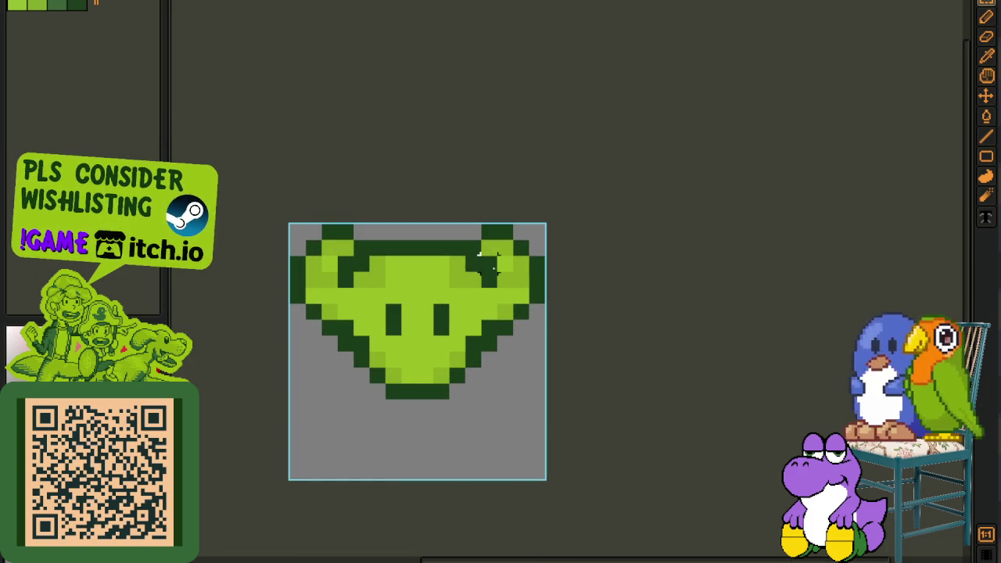
mouse_move(503, 229)
left_mouse_down()
mouse_move(485, 227)
mouse_move(499, 313)
left_mouse_up()
left_click(473, 232)
key("ctrl+z")
key("ctrl+z")
key("ctrl+z")
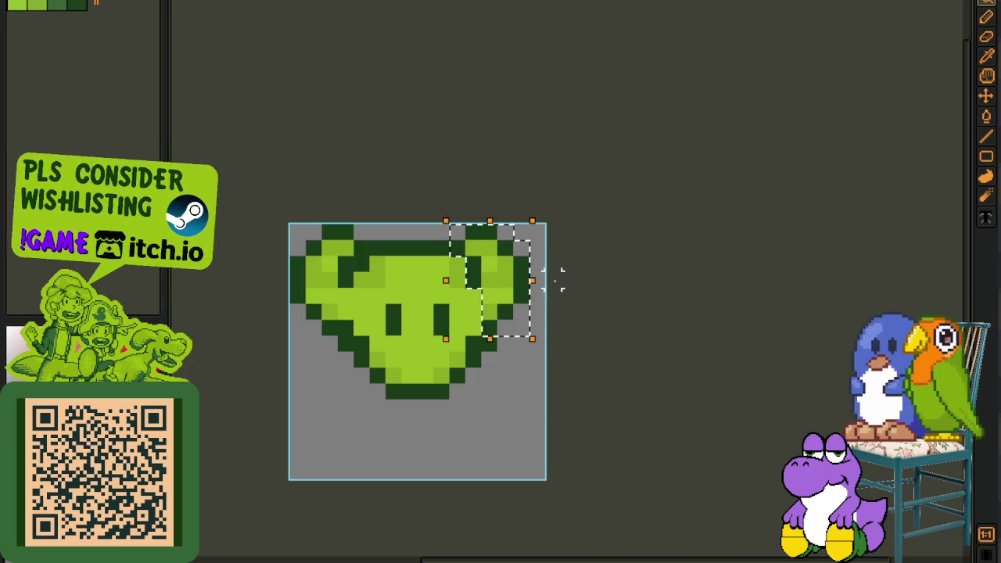
scroll(574, 277, "down", 2)
key("u")
scroll(496, 269, "up", 1)
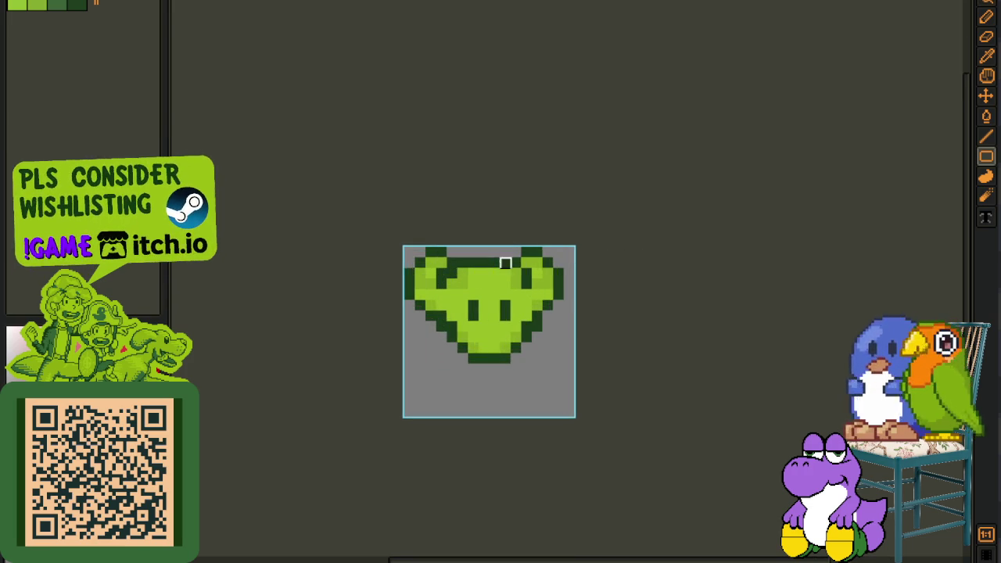
scroll(522, 250, "up", 1)
key("b")
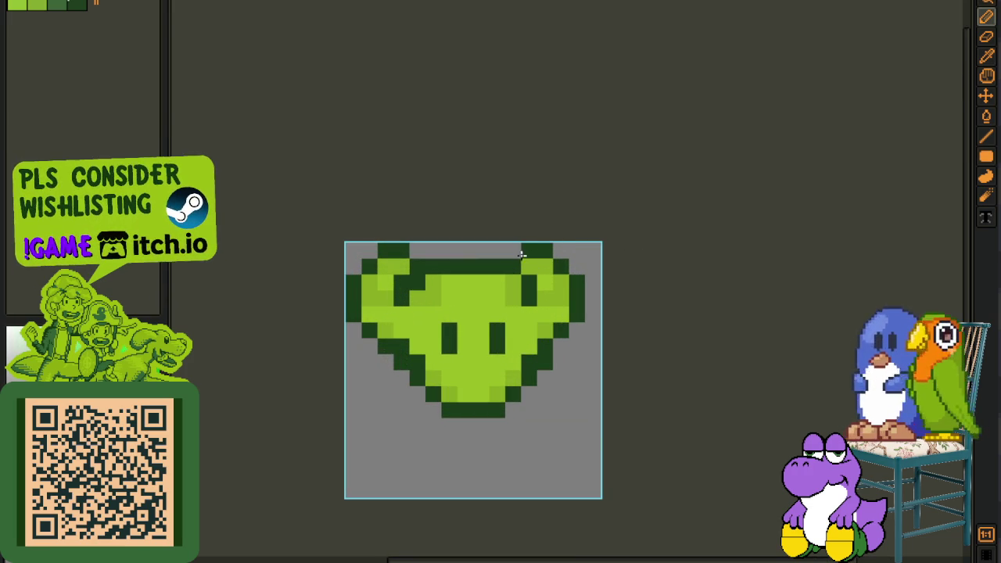
scroll(607, 242, "down", 2)
left_click_drag(544, 246, 544, 360)
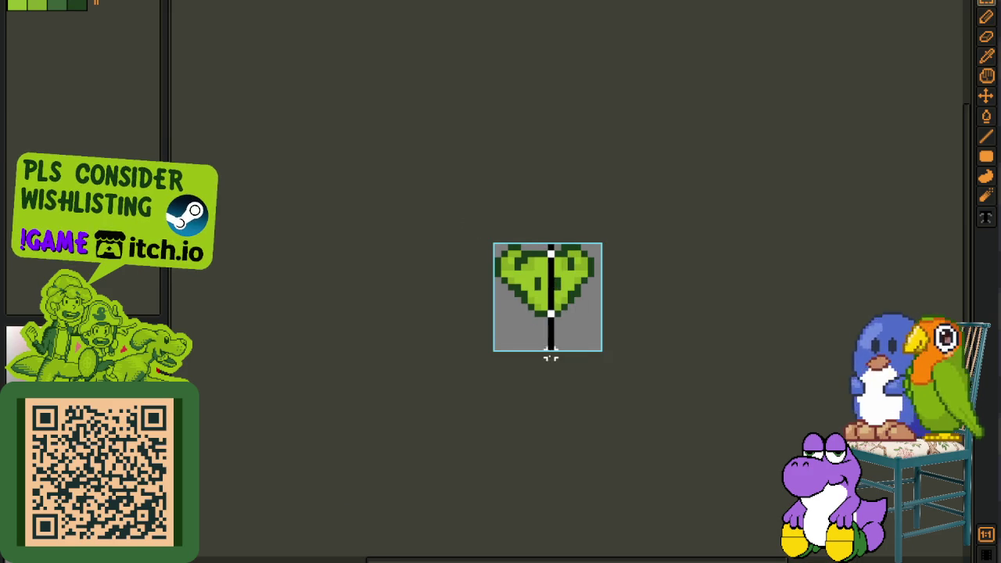
key("ctrl+x")
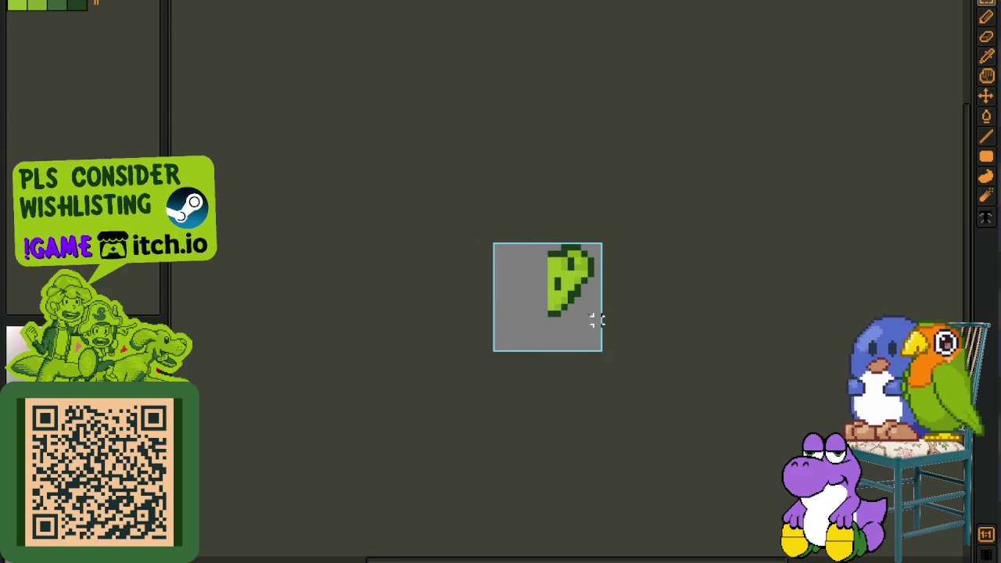
key("ctrl+z")
key("ctrl+z")
key("ctrl+z")
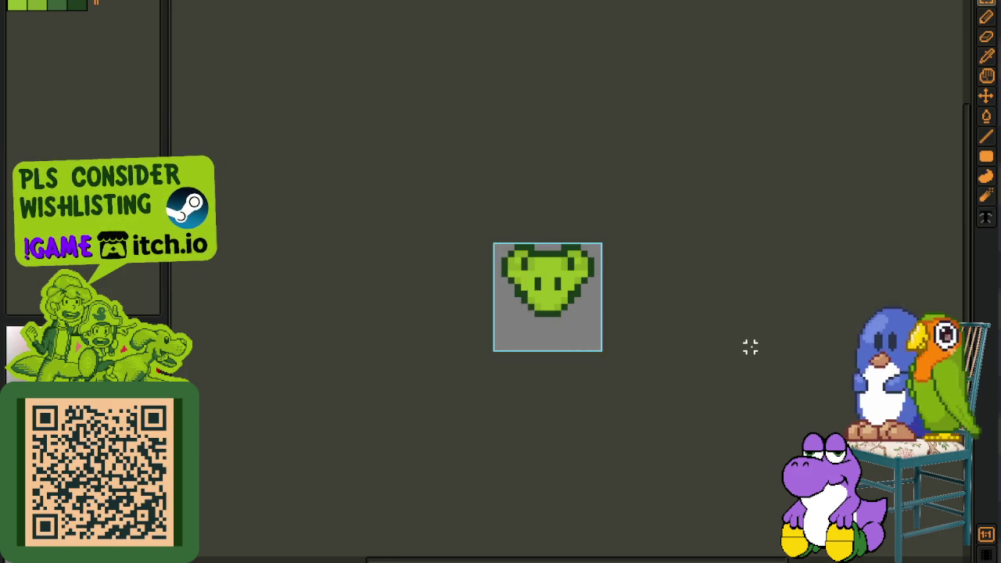
key("e")
scroll(586, 300, "up", 2)
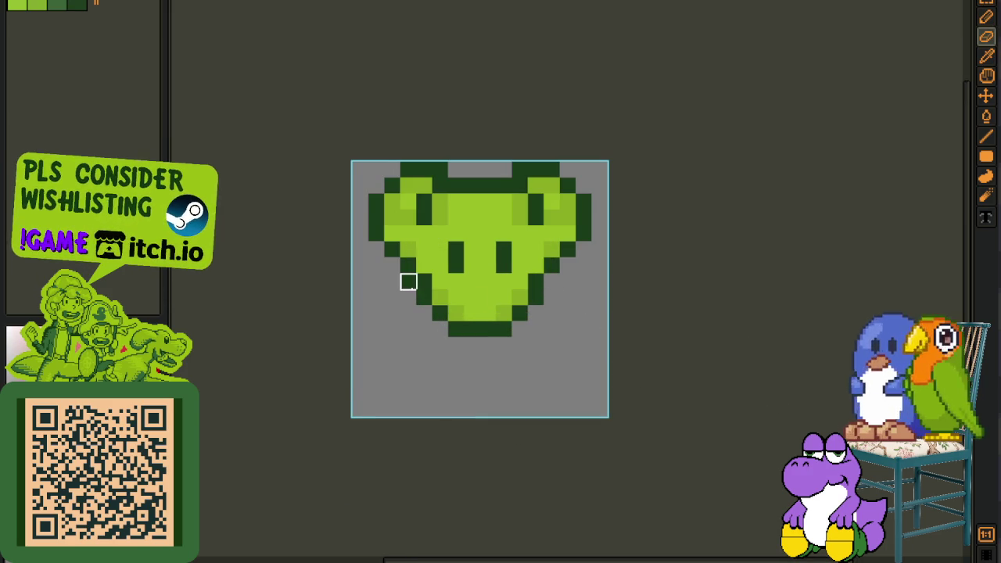
Draw a dark row across the head top and lighten both inner-ear tops light green
scroll(424, 297, "down", 2)
scroll(529, 324, "down", 1)
key("i")
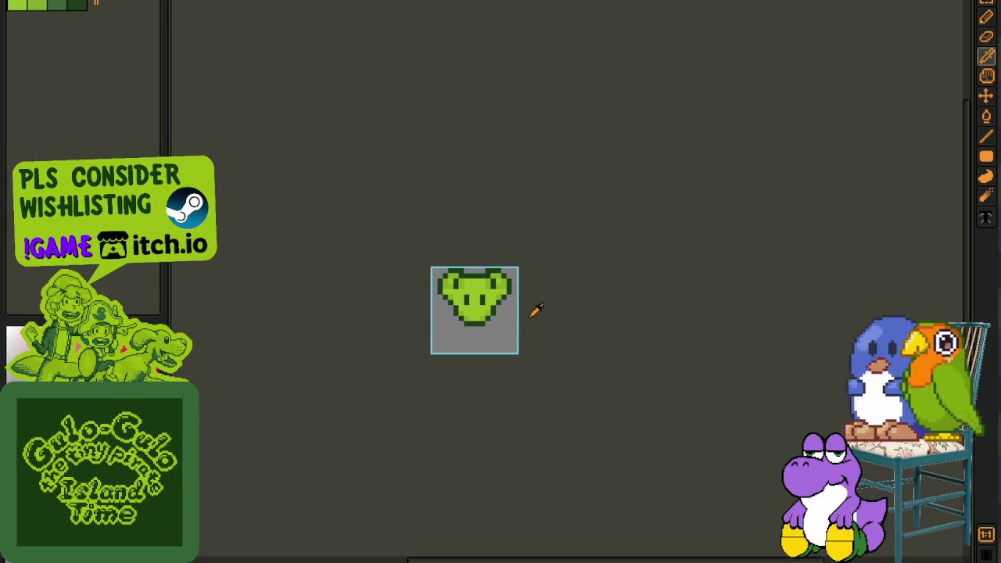
scroll(470, 254, "up", 2)
scroll(469, 254, "up", 1)
key("b")
left_click_drag(446, 281, 535, 281)
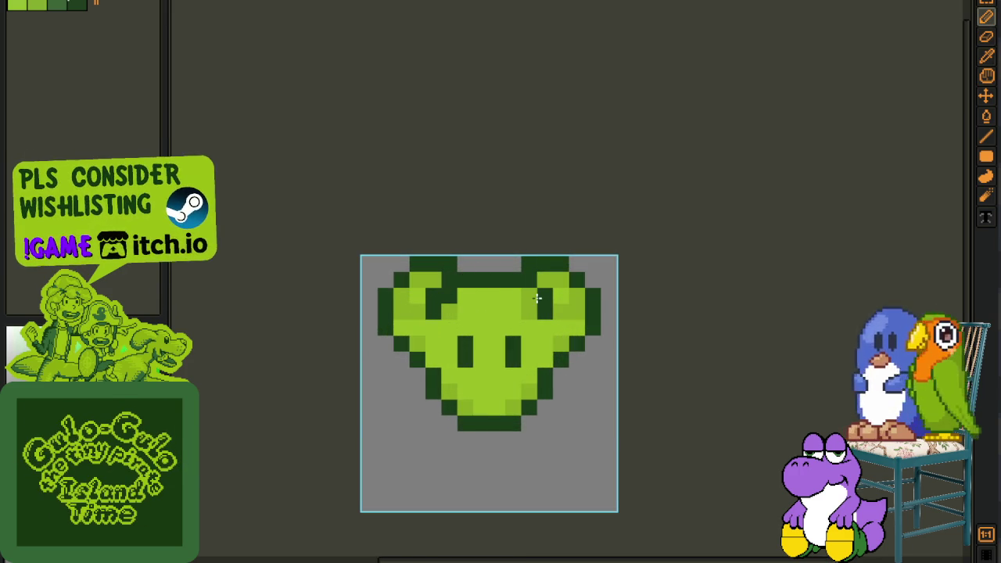
key("i")
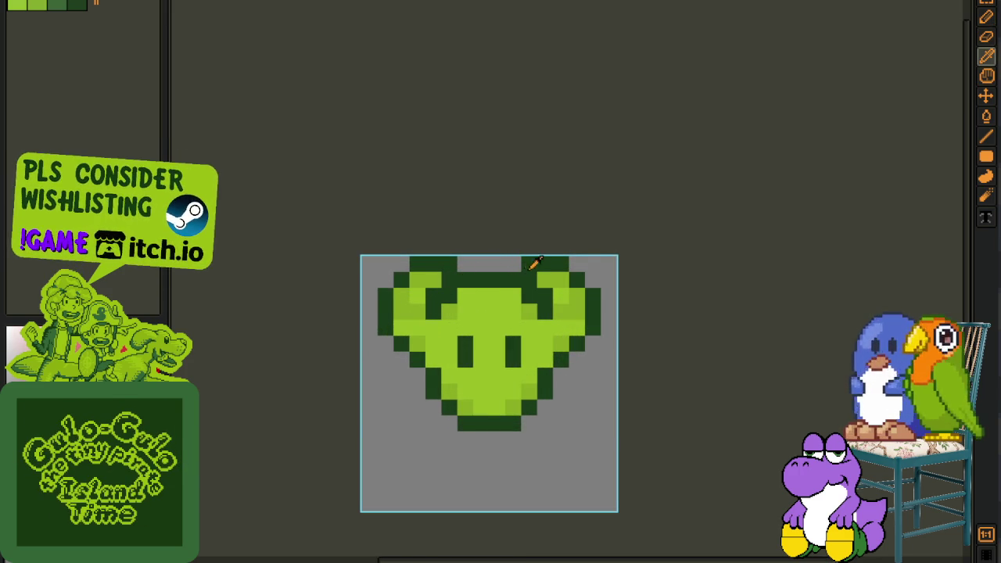
scroll(534, 264, "up", 1)
left_click(545, 272)
key("b")
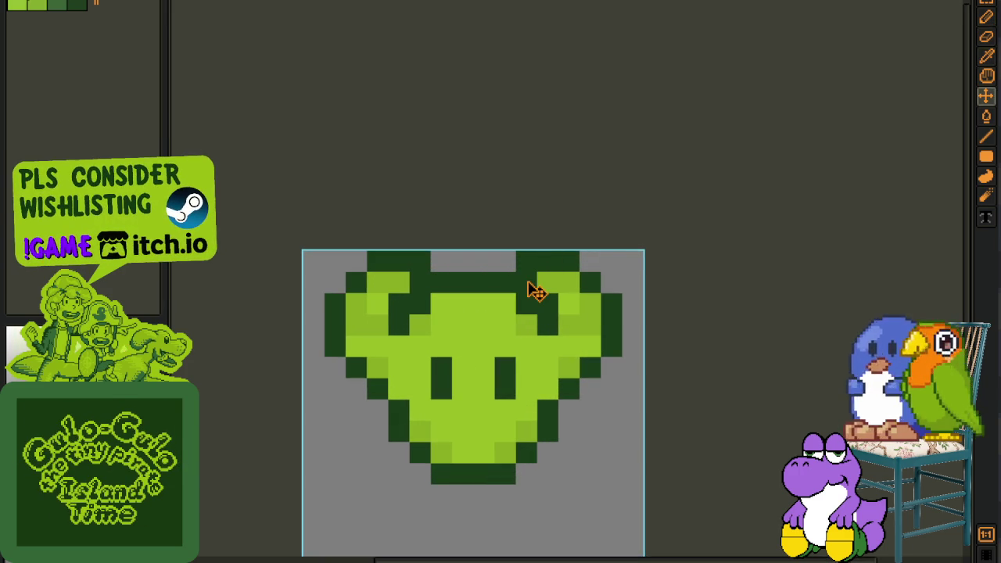
left_click(527, 283)
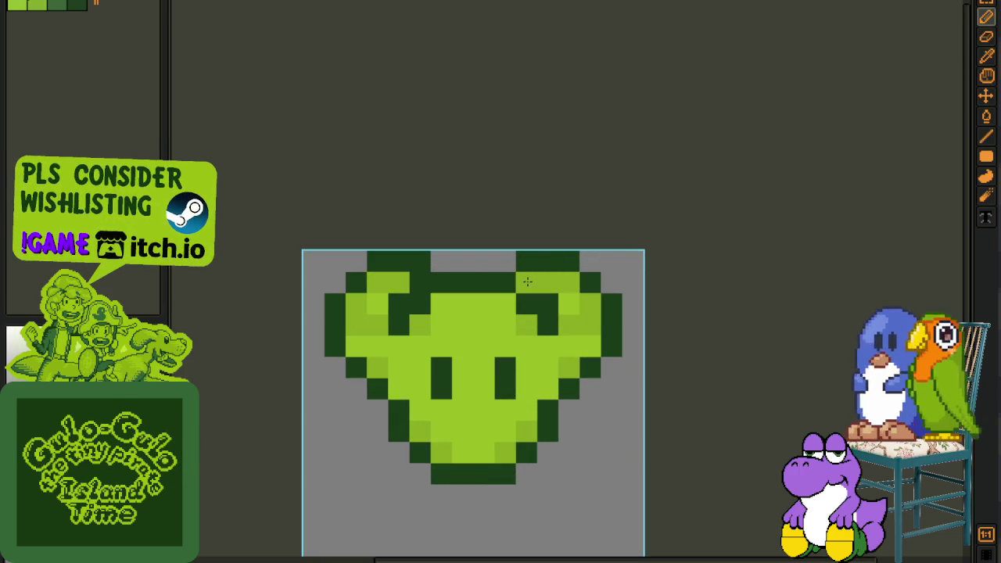
left_click(393, 301)
left_click(546, 305)
Lighten another left-ear pixel and sample colours from the left ear
scroll(546, 305, "down", 2)
key("i")
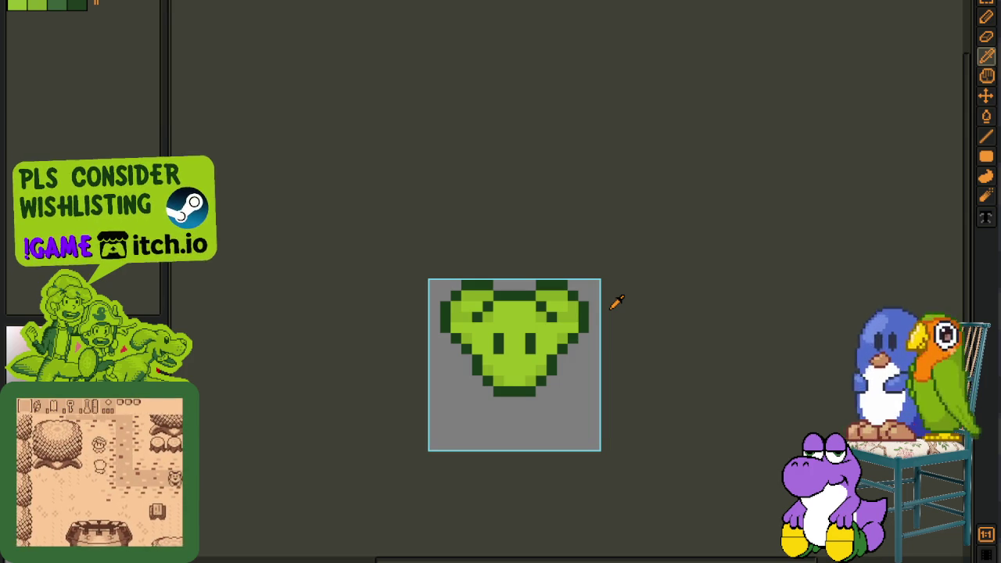
key("m")
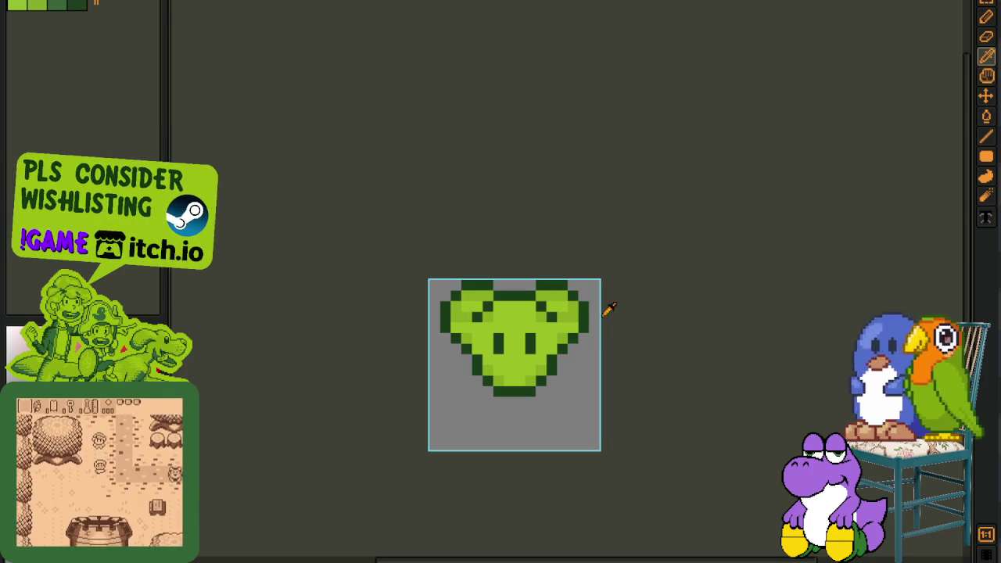
scroll(606, 310, "up", 1)
scroll(579, 321, "up", 1)
key("b")
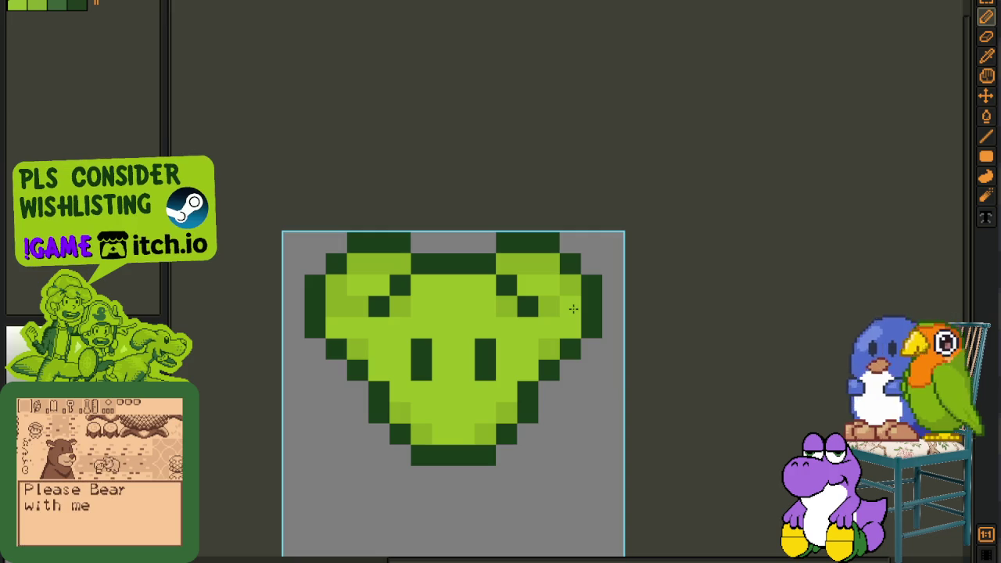
left_click(336, 308)
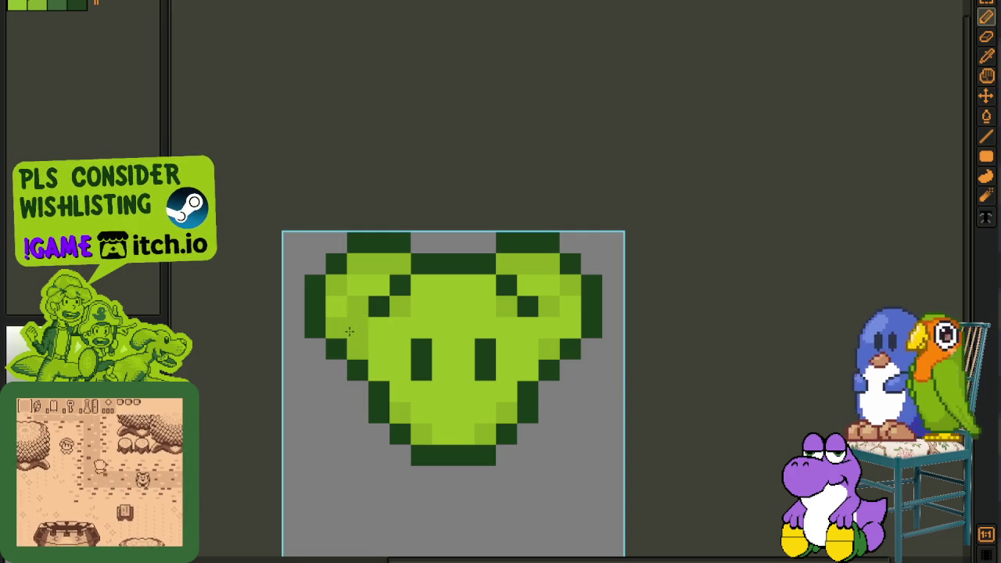
scroll(614, 327, "down", 3)
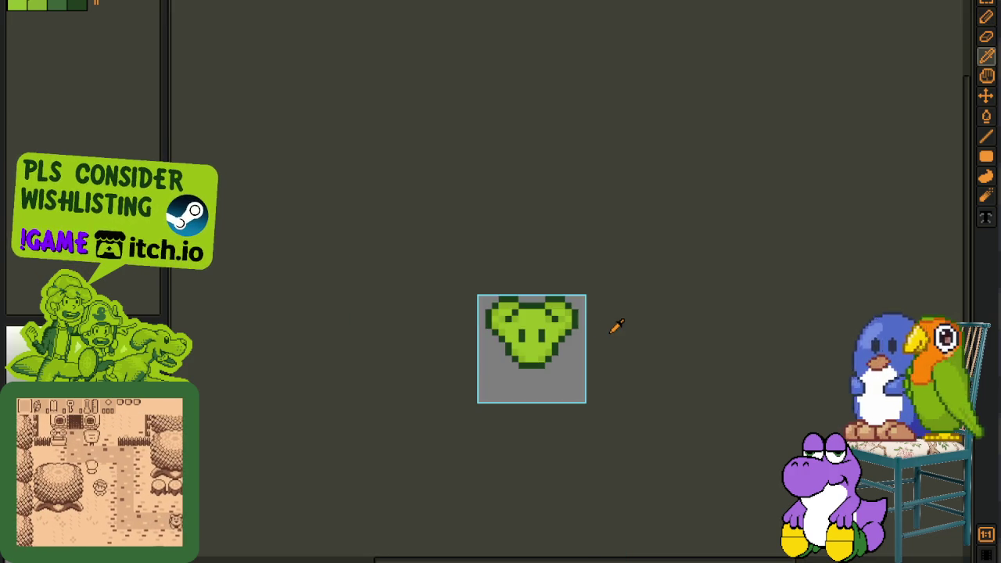
scroll(603, 330, "down", 2)
scroll(600, 320, "up", 5)
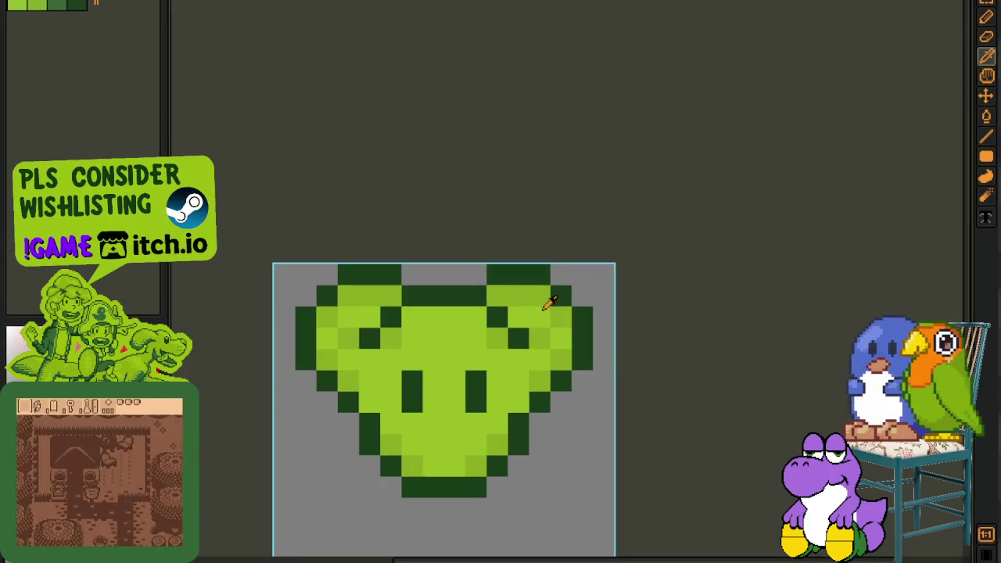
key("b")
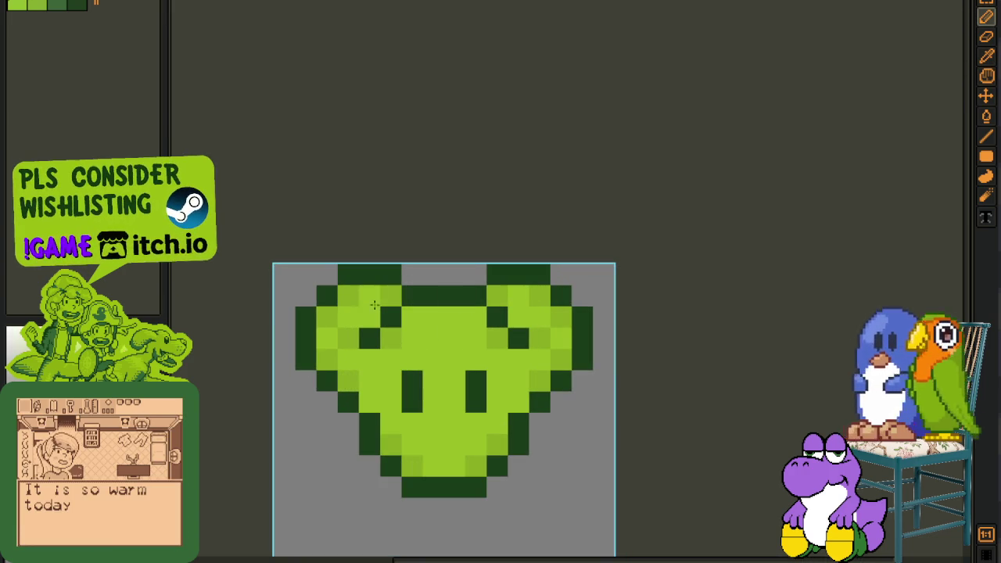
left_click(358, 293, "alt")
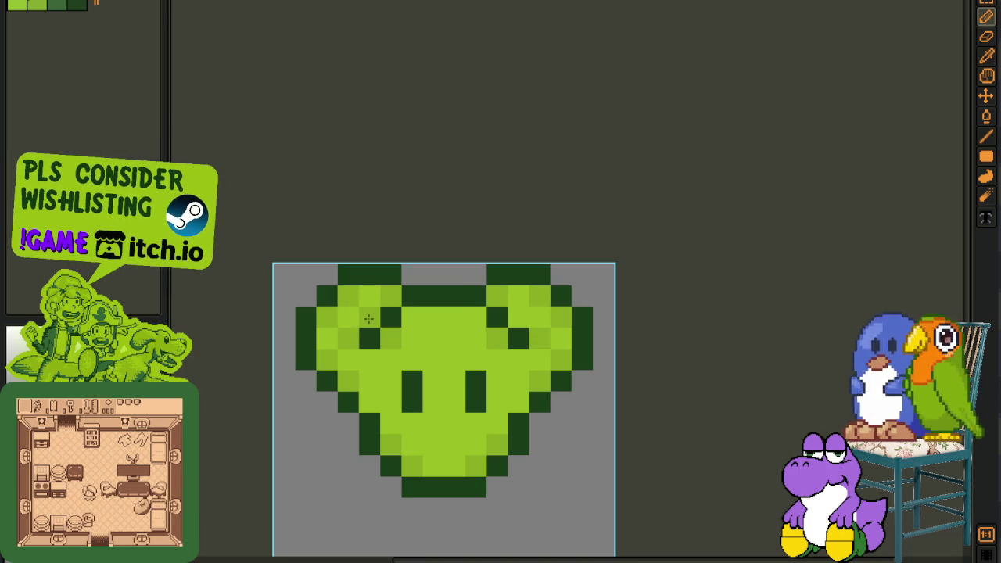
scroll(579, 313, "down", 5)
scroll(594, 305, "down", 2)
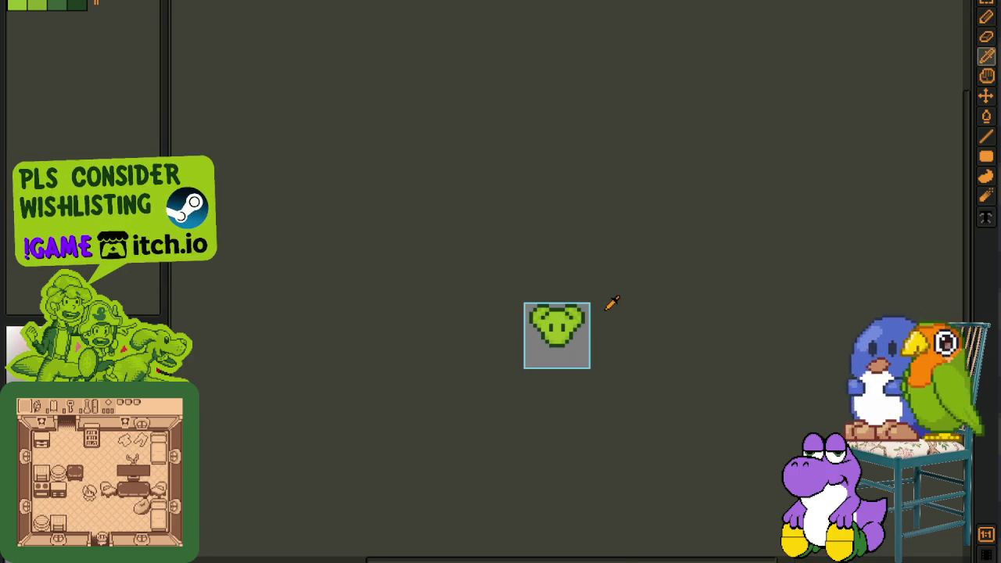
scroll(594, 305, "up", 3)
scroll(574, 305, "up", 3)
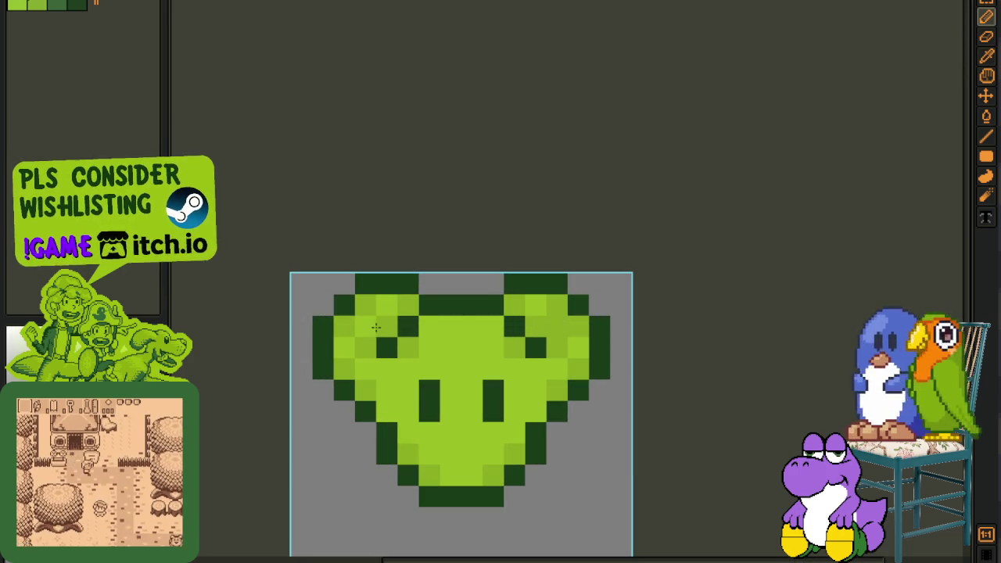
scroll(532, 310, "down", 3)
scroll(536, 305, "down", 1)
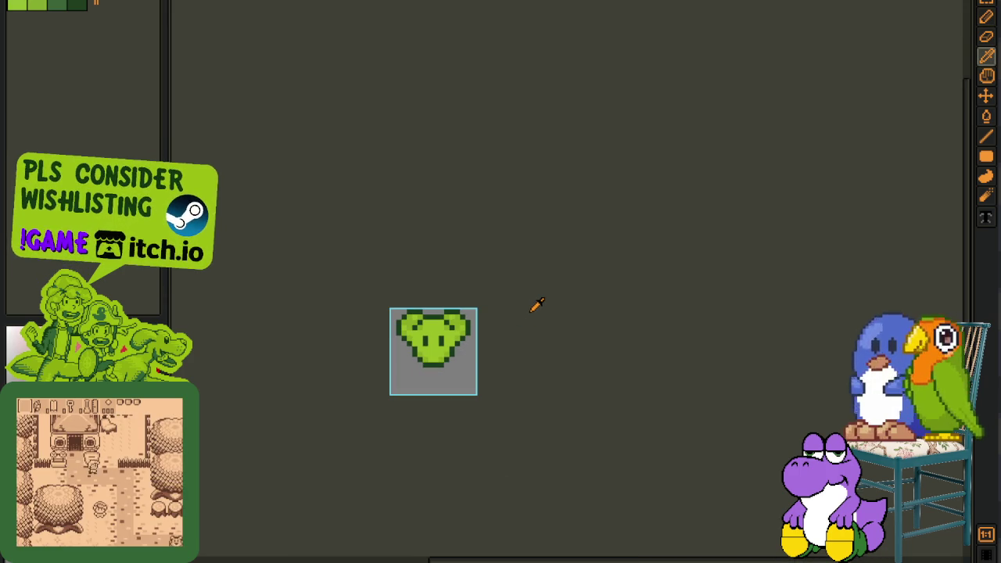
Save the sprite, show the timeline and expand the Version 1 group
key("ctrl+s")
scroll(414, 333, "up", 1)
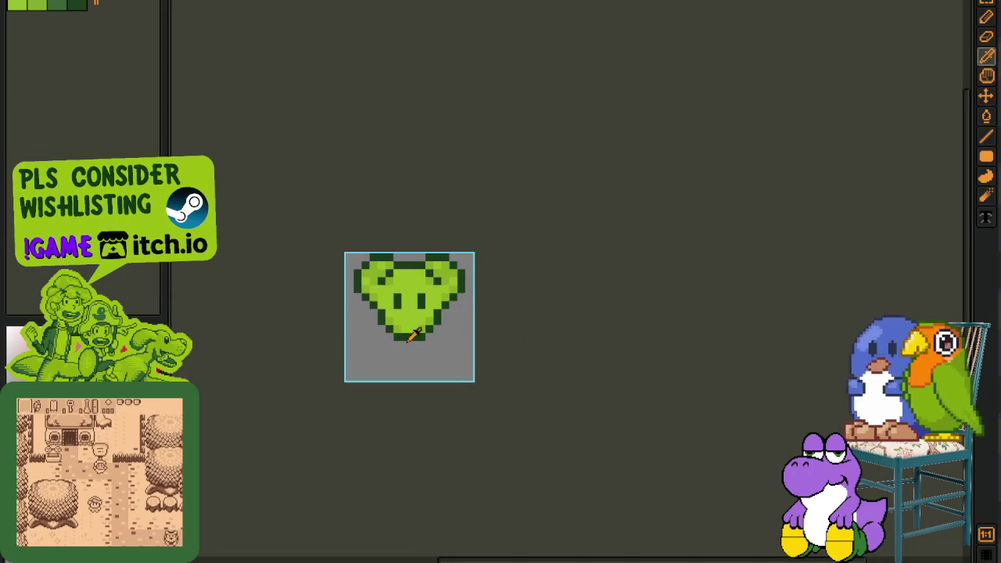
key("Tab")
left_click(208, 520)
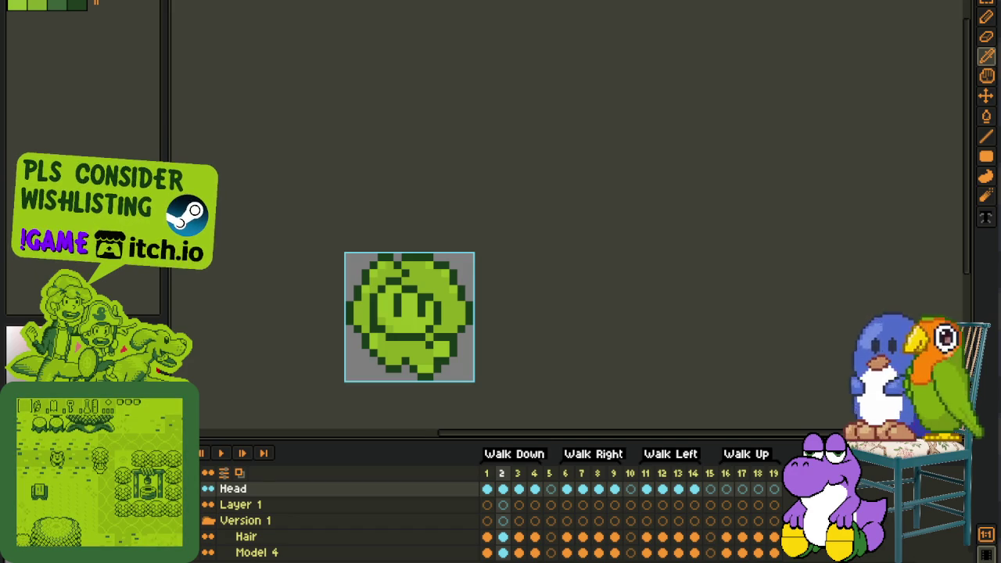
Move Model below Layer 1, merge Layer 1 down into it, and hide the Head layer
left_click(443, 488)
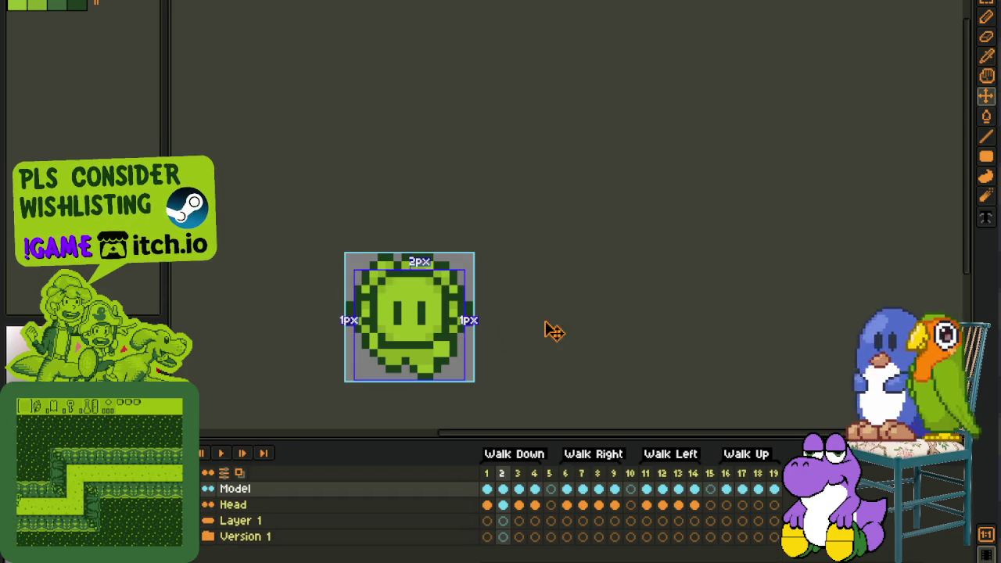
key("i")
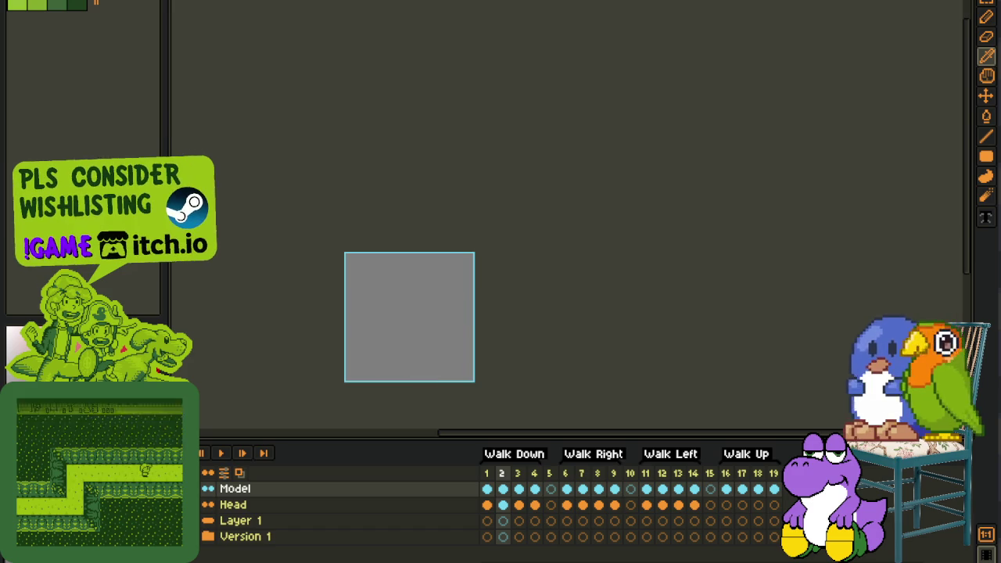
left_click_drag(233, 504, 242, 519)
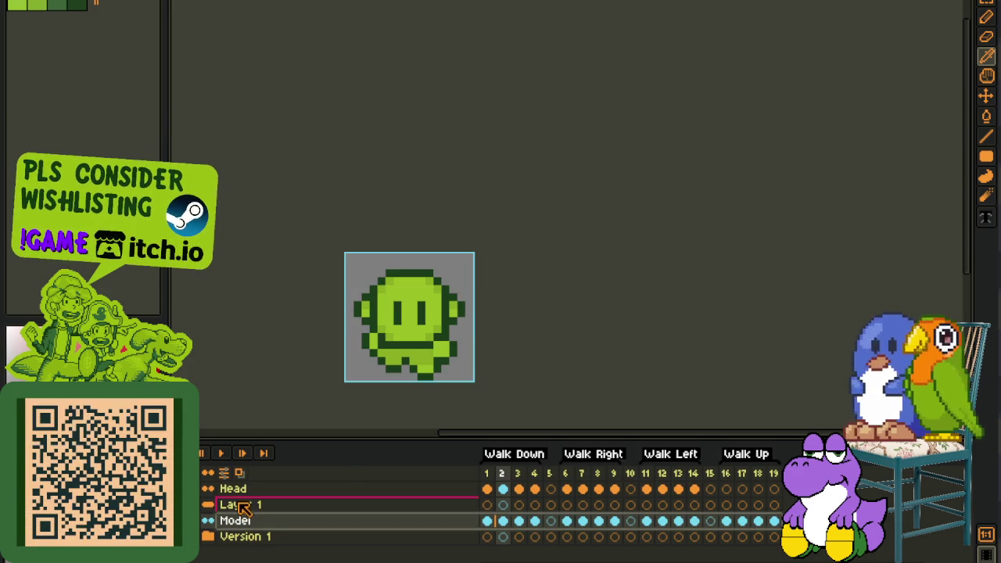
right_click(239, 504)
left_click(275, 548)
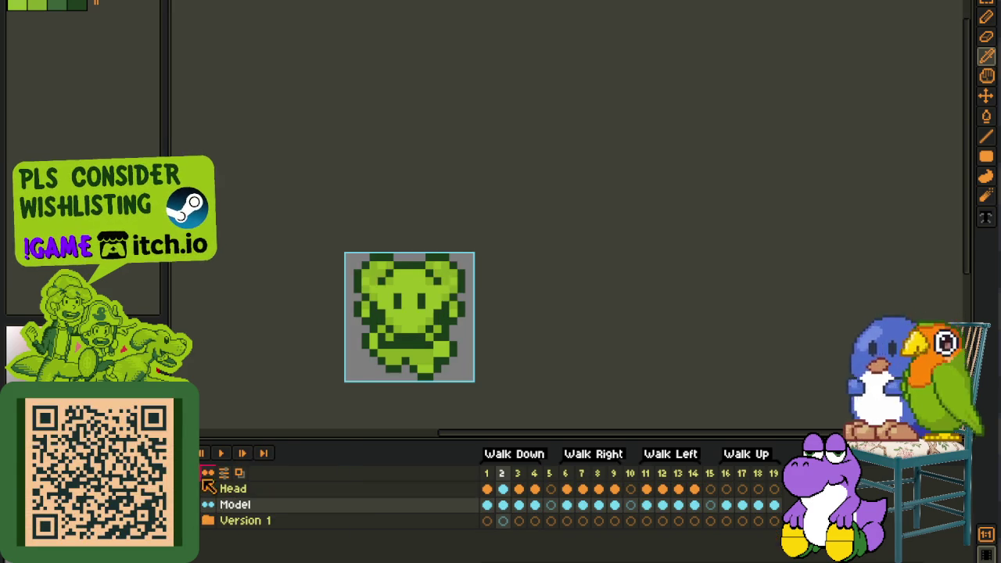
scroll(413, 341, "down", 1)
scroll(412, 342, "down", 1)
left_click(208, 505)
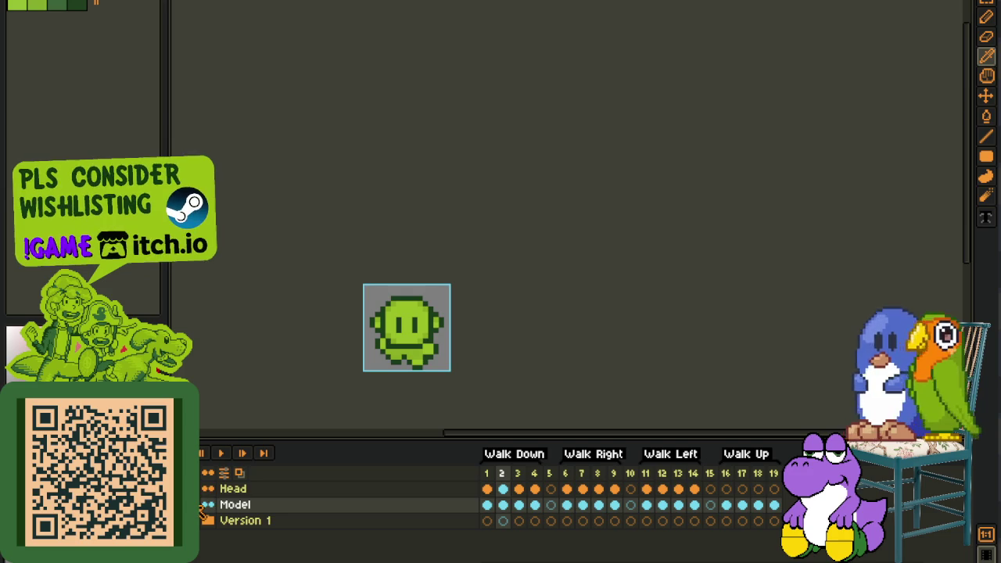
key("Tab")
scroll(442, 346, "up", 2)
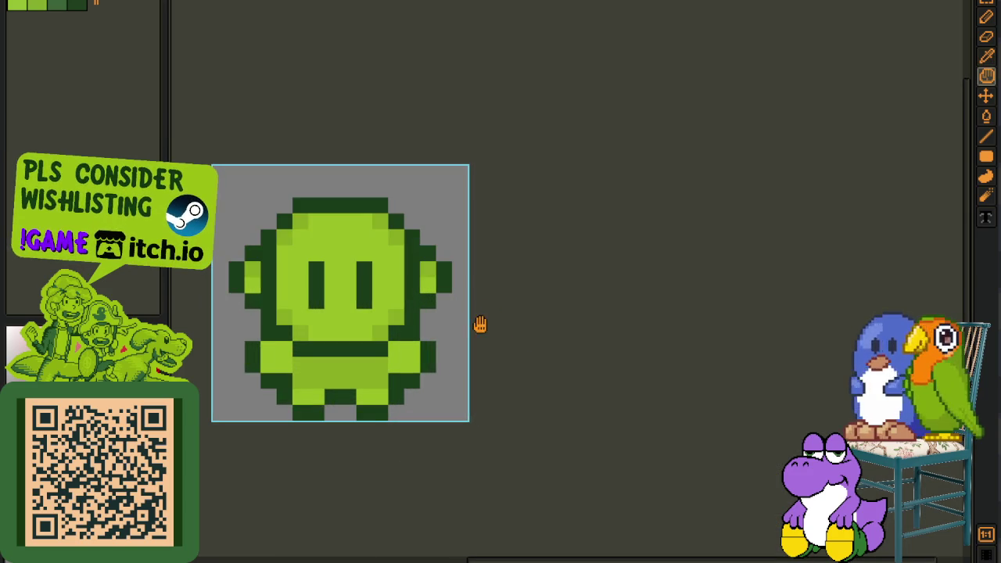
Clear the upper body on the Model layer, undoing once to compare
left_click_drag(478, 323, 545, 356)
left_click_drag(286, 201, 532, 373)
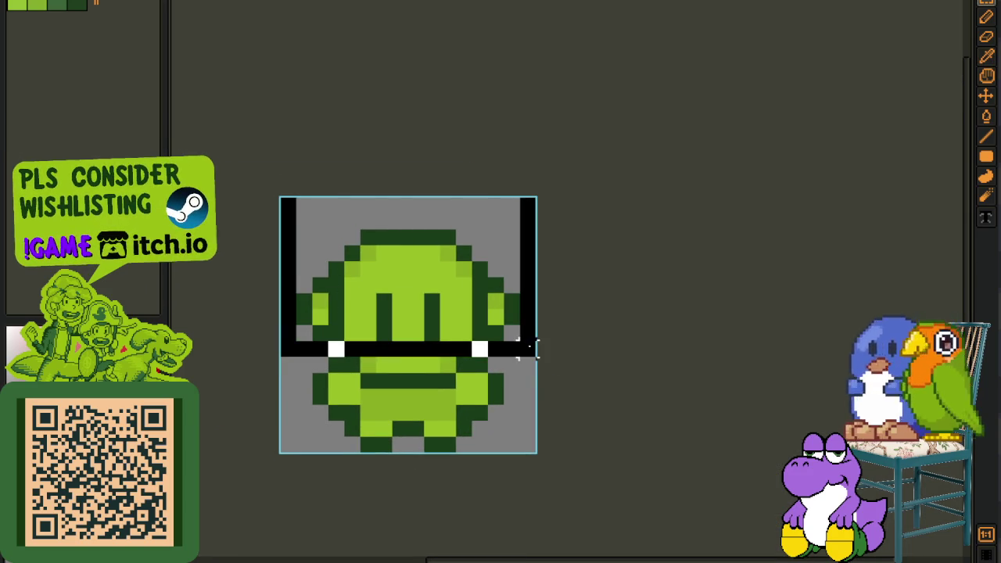
key("Delete")
scroll(440, 361, "down", 1)
scroll(440, 362, "down", 1)
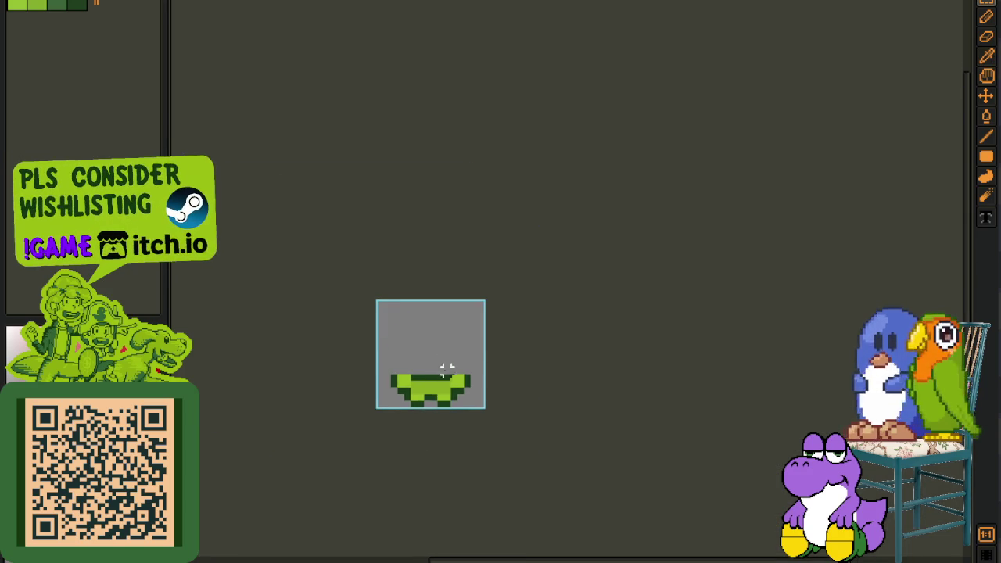
key("ctrl+z")
scroll(406, 361, "up", 1)
scroll(376, 361, "up", 1)
left_click_drag(345, 360, 577, 230)
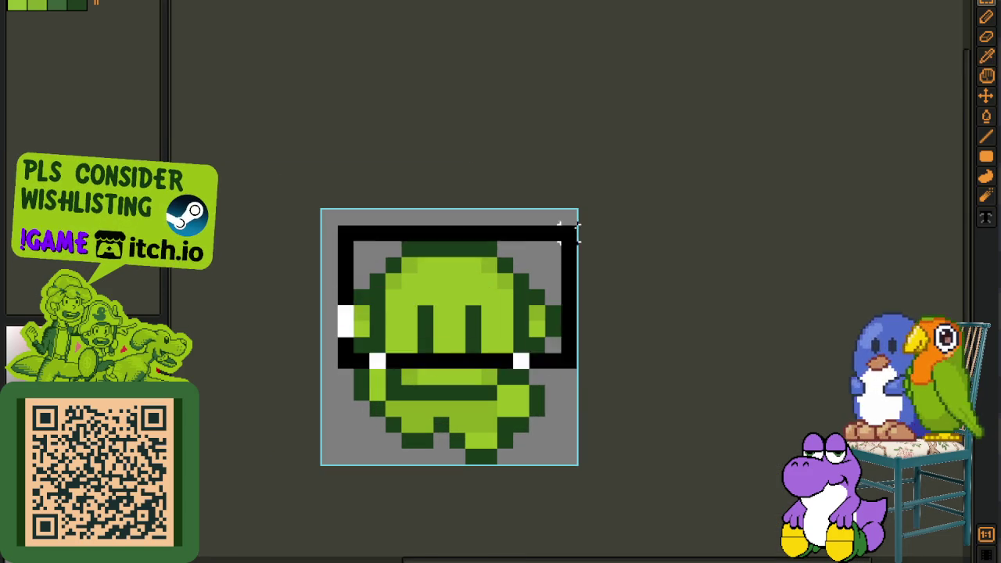
key("Delete")
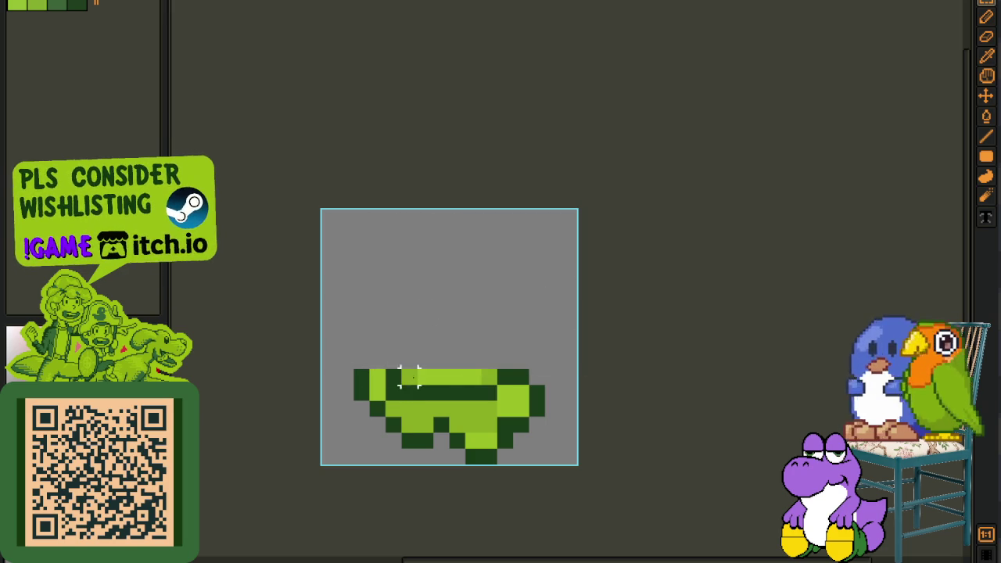
Try clearing the top light-green row and the head-and-arms area, undoing each
left_click_drag(401, 385, 576, 336)
key("Delete")
scroll(440, 361, "down", 1)
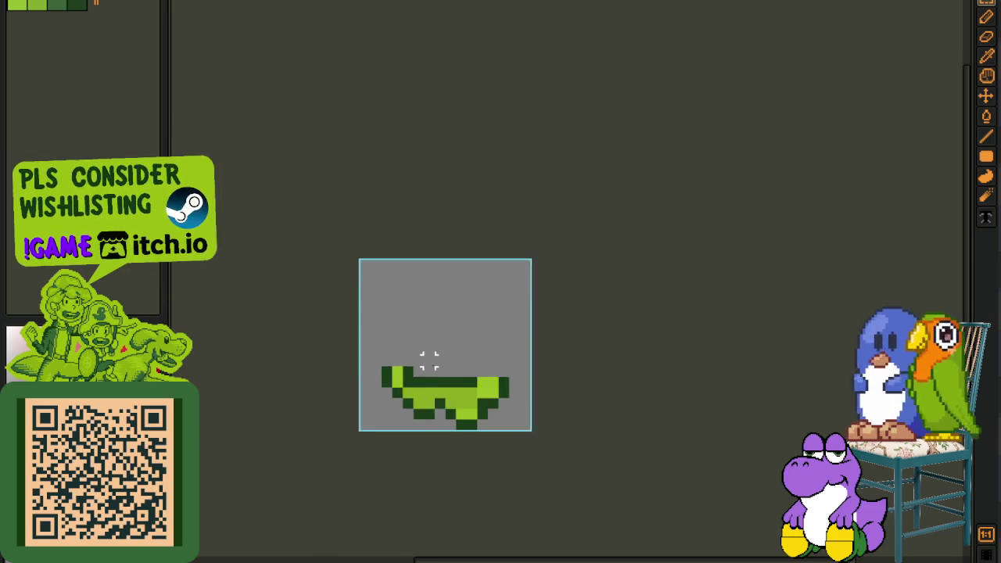
key("ctrl+z")
key("ctrl+z")
left_click_drag(377, 371, 590, 243)
key("Delete")
key("ctrl+z")
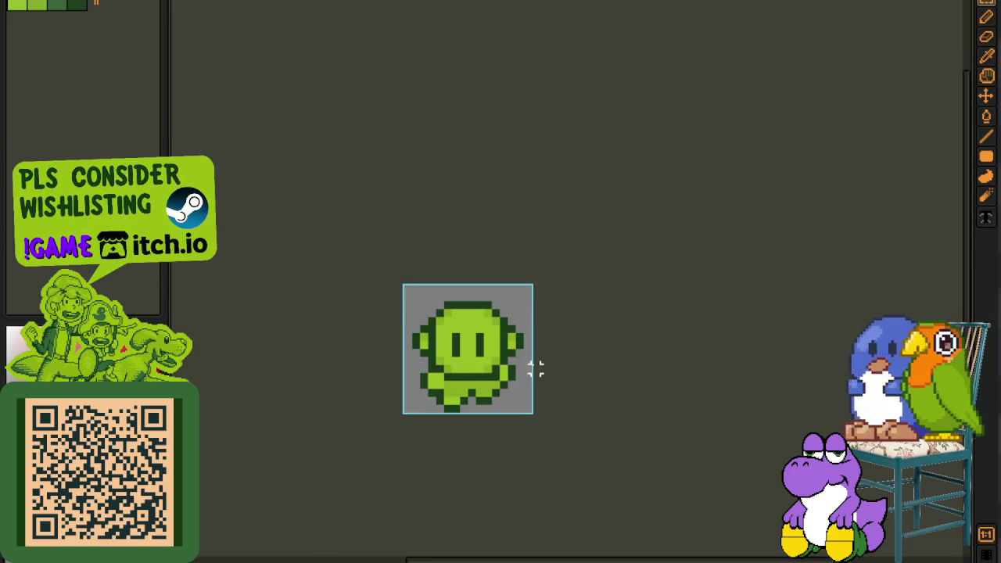
scroll(417, 350, "up", 1)
Clear the upper part again, show the Walk timeline, and undo to compare
left_click_drag(561, 383, 385, 230)
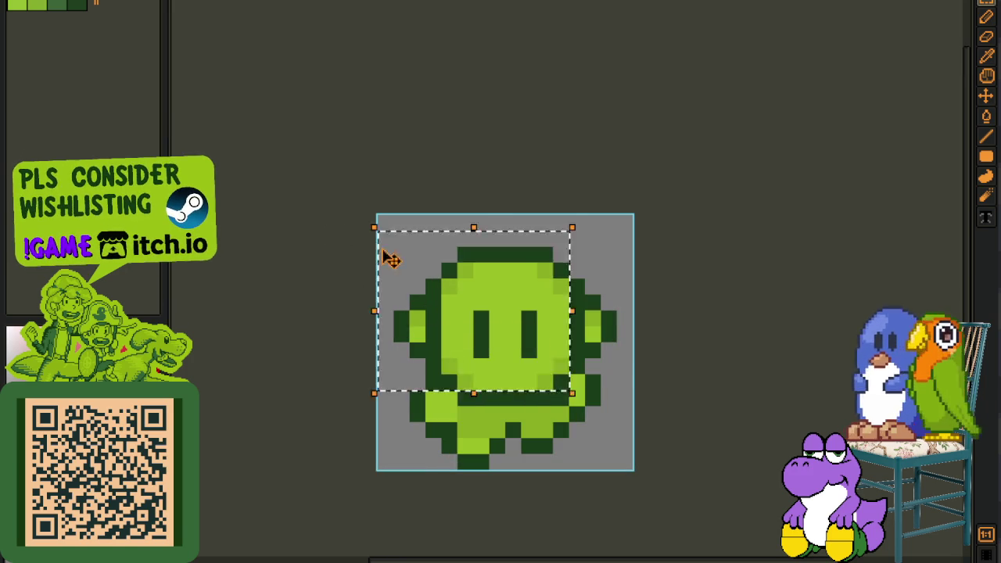
key("Delete")
scroll(431, 216, "down", 2)
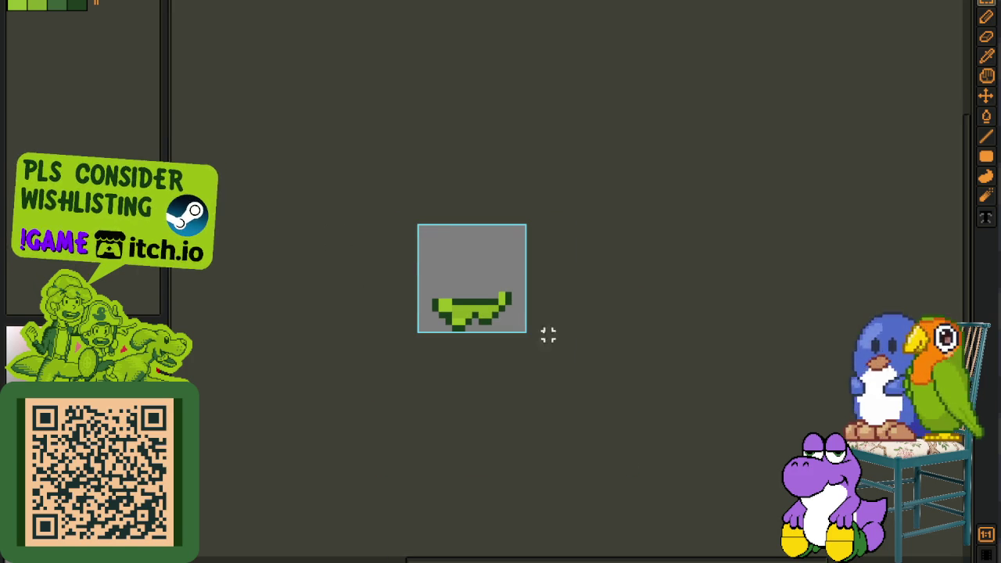
key("Tab")
key("ctrl+z")
left_click_drag(473, 317, 422, 327)
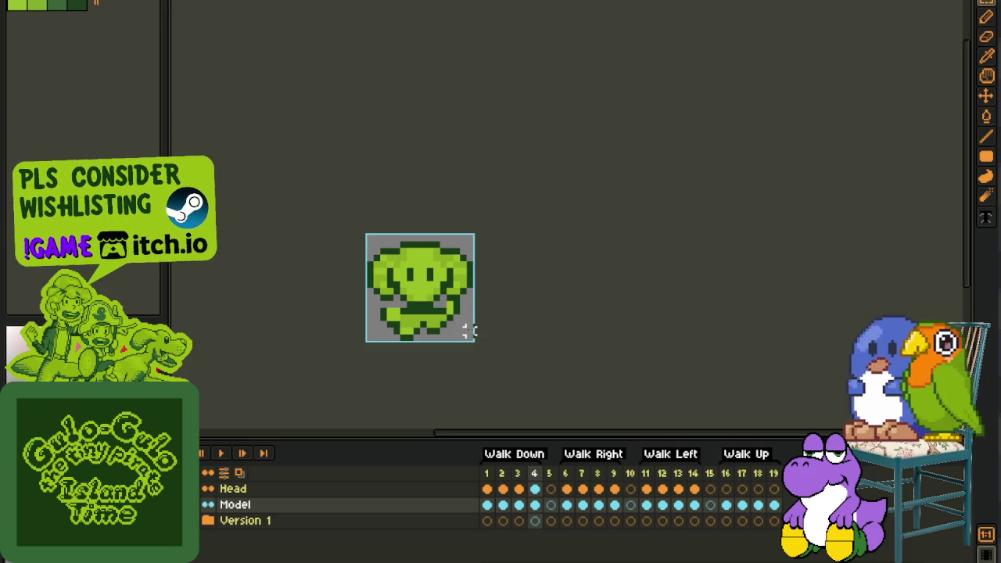
Hide the Head layer and bucket-fill the dark top edge green on Walk Down frames 4 back to 1
left_click(208, 488)
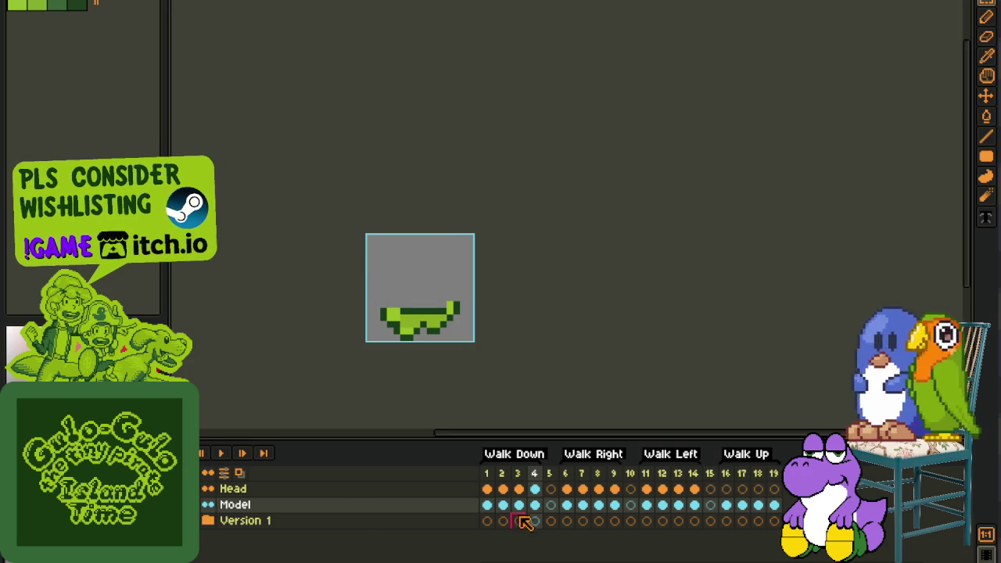
scroll(438, 312, "up", 1)
scroll(438, 313, "up", 1)
key("g")
left_click(426, 318)
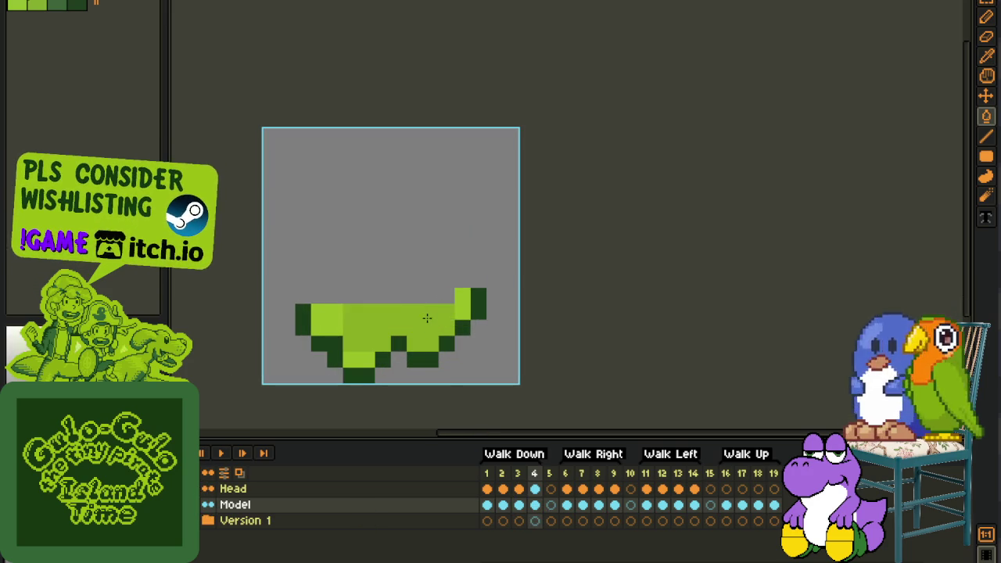
key("comma")
left_click(397, 316)
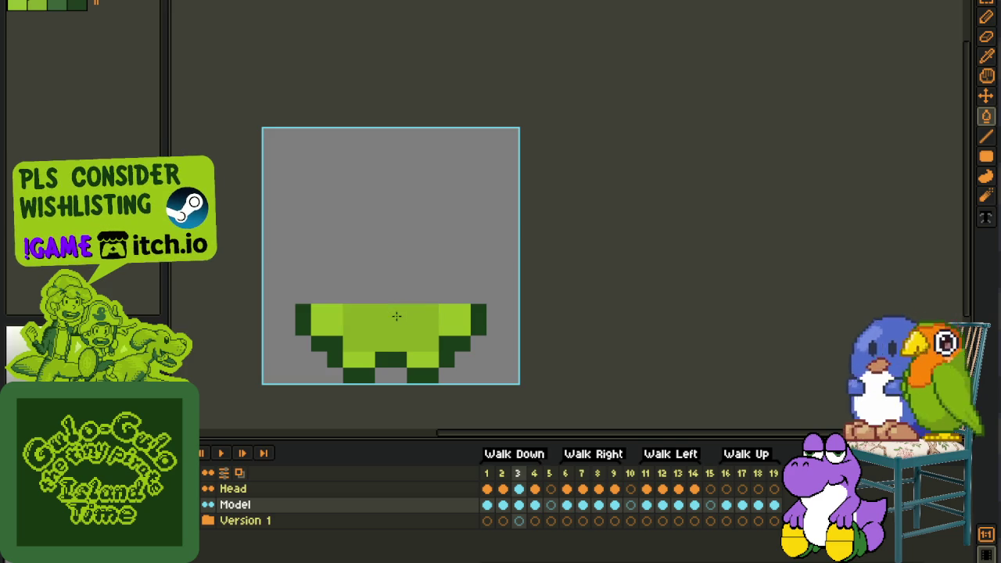
key("comma")
left_click(394, 313)
key("comma")
left_click(386, 315)
Delete the head and upper body on frame 19, leaving only the legs
key("comma")
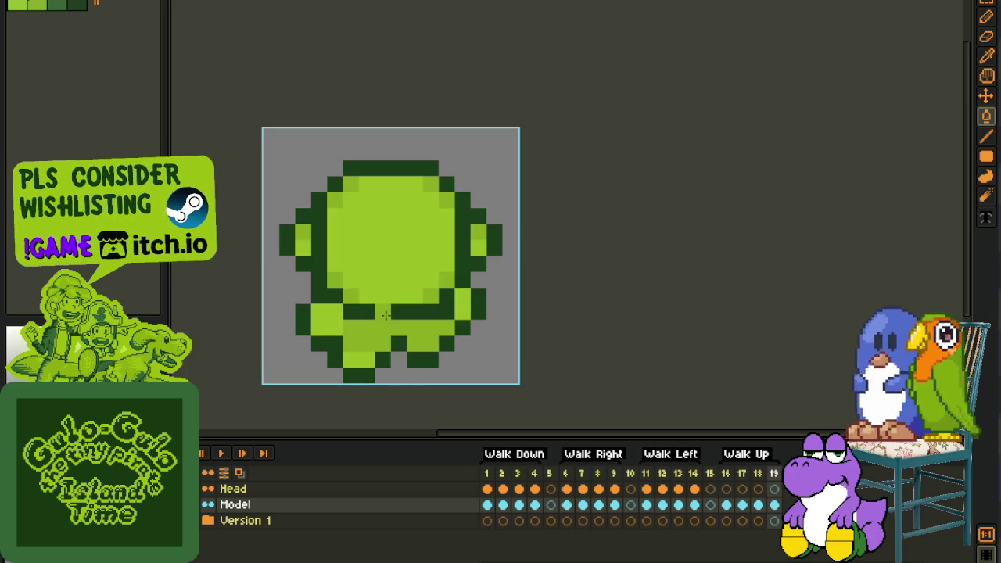
scroll(434, 338, "down", 1)
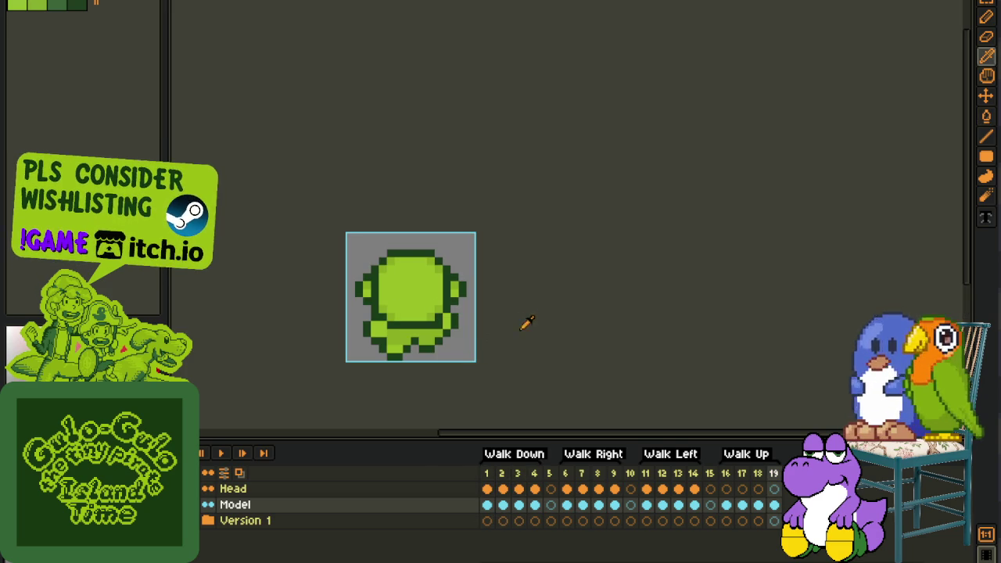
scroll(426, 317, "up", 3)
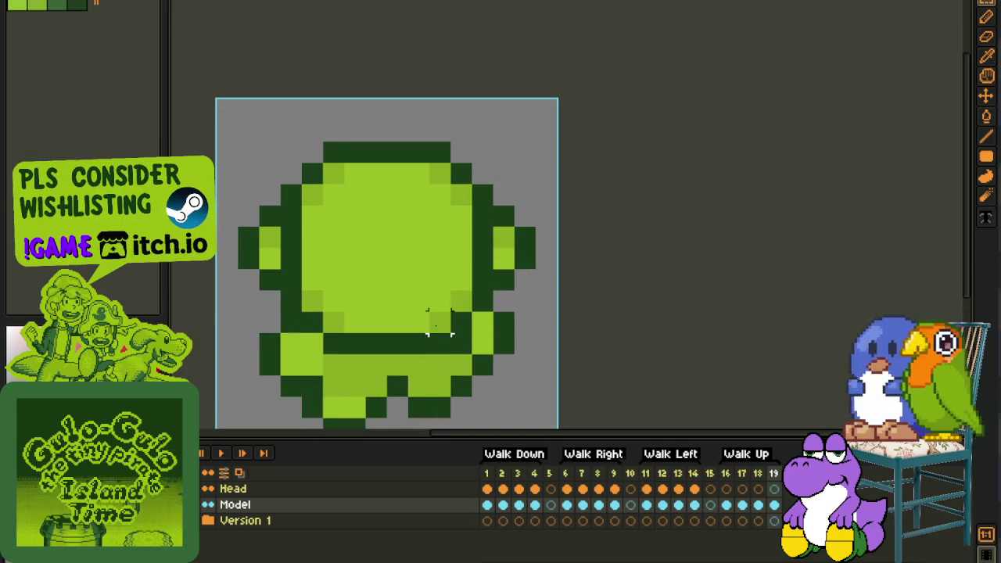
left_click_drag(235, 141, 469, 335)
key("Delete")
left_click_drag(559, 297, 333, 161)
key("Delete")
scroll(422, 170, "down", 1)
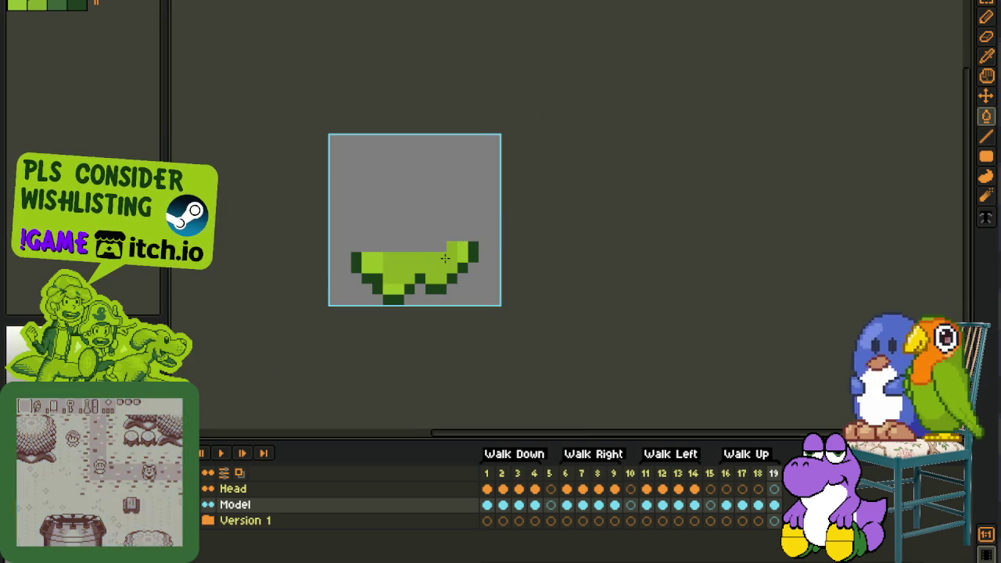
Clear everything above the legs on frames 17 and 16
key("Left")
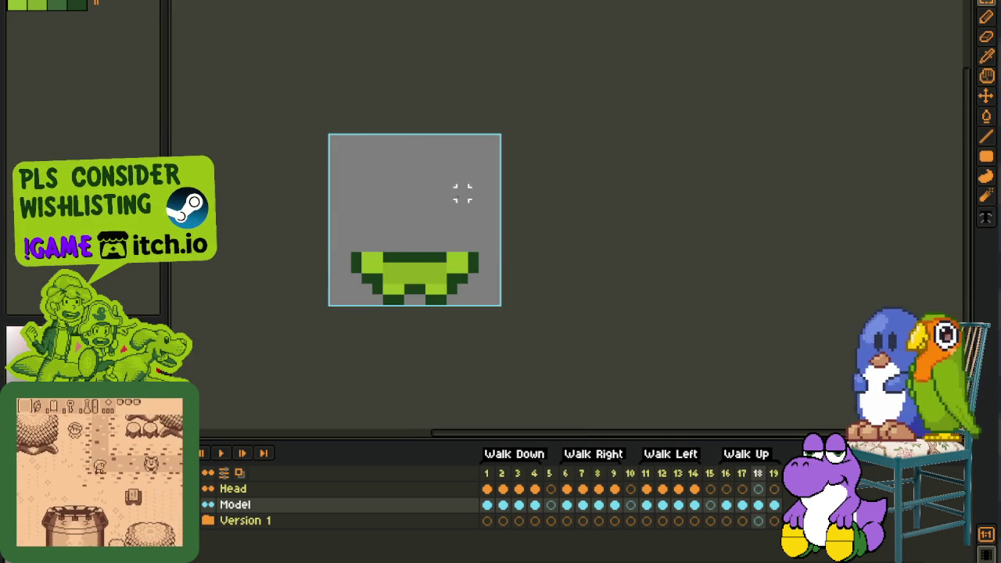
key("Left")
left_click_drag(493, 233, 378, 148)
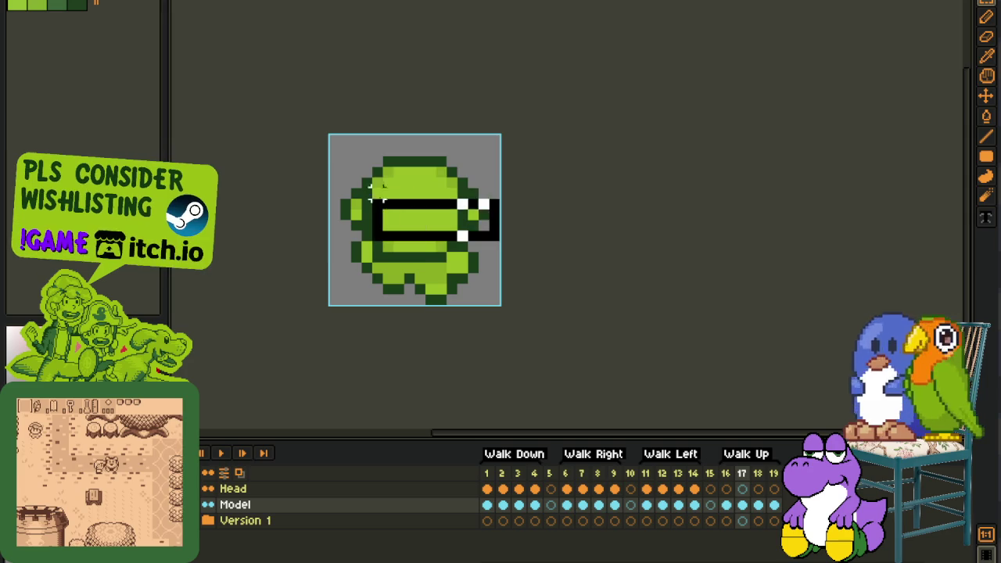
left_click_drag(340, 226, 418, 138)
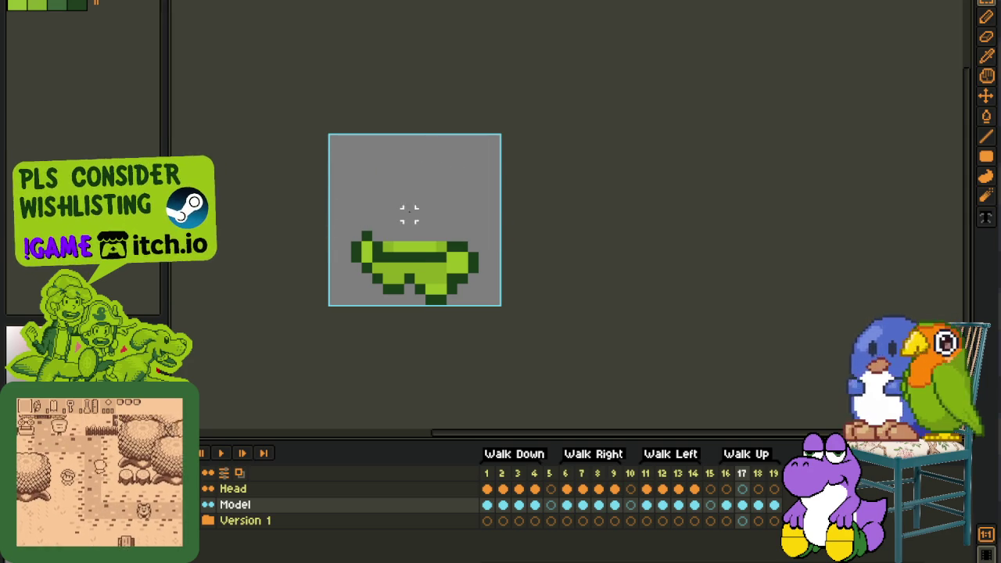
left_click_drag(357, 247, 427, 172)
left_click_drag(381, 249, 519, 221)
key("comma")
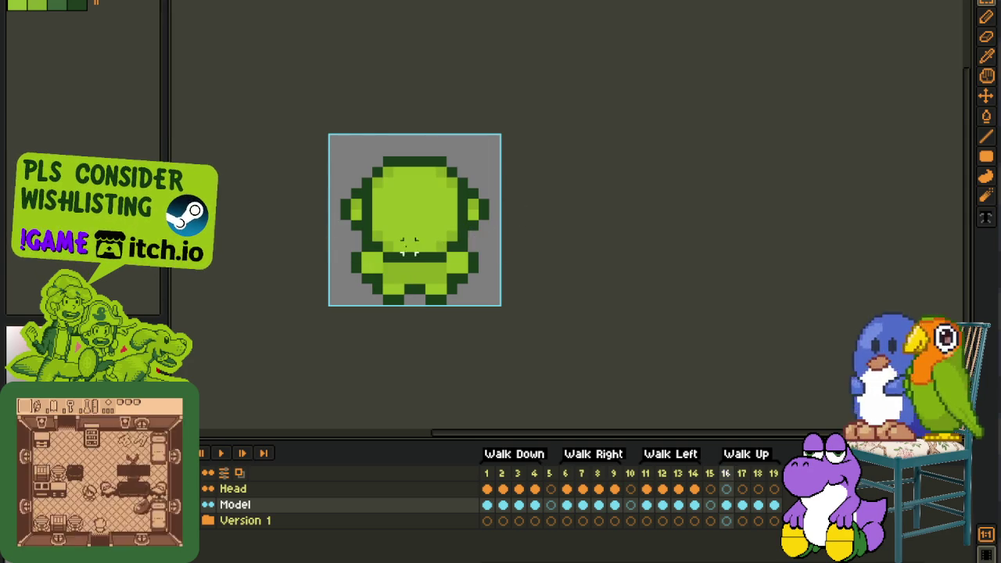
left_click_drag(338, 245, 579, 105)
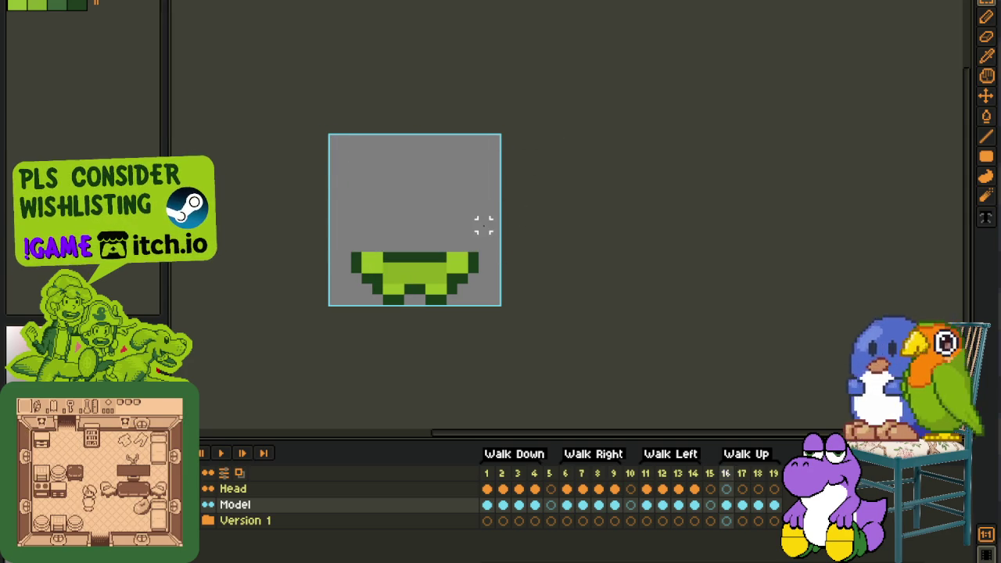
Fill the dark top bands of frames 16, 17 and 18 light green
key("f")
left_click(407, 258)
key("period")
left_click(406, 261)
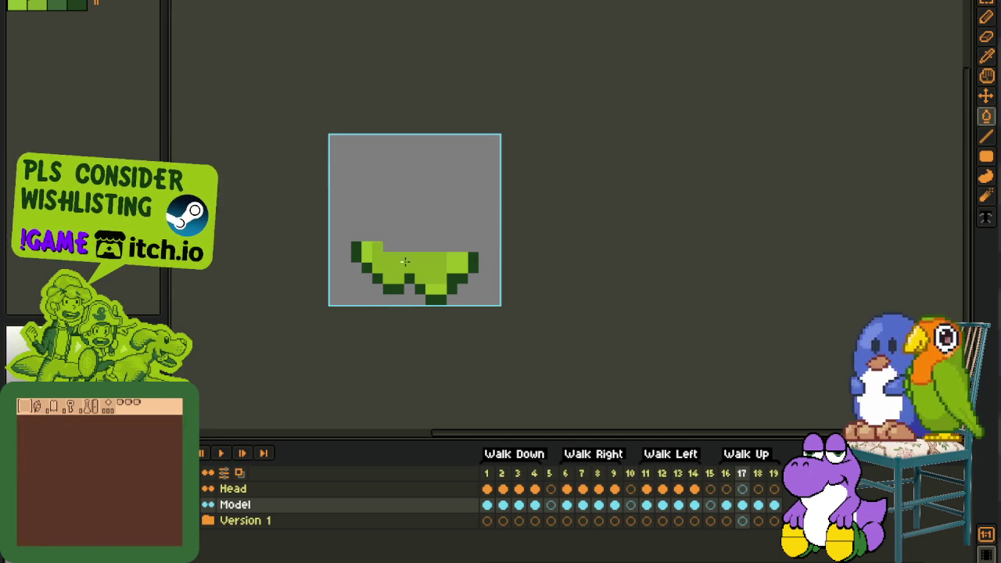
key("period")
left_click(405, 261)
key("period")
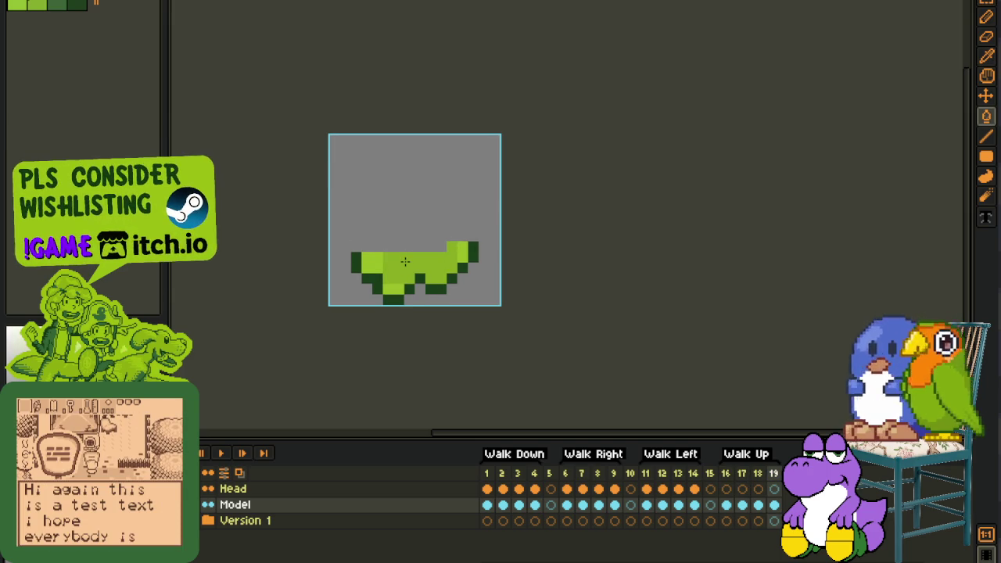
Save the sprite, then return to frame 1 with the Head layer active
key("i")
key("ctrl+s")
key("period")
key("Up")
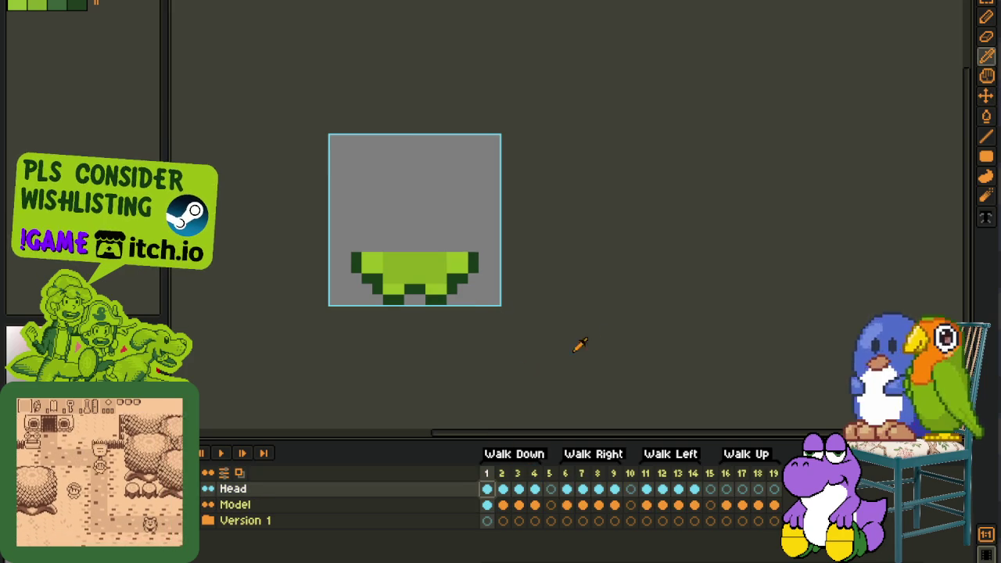
left_click(207, 488)
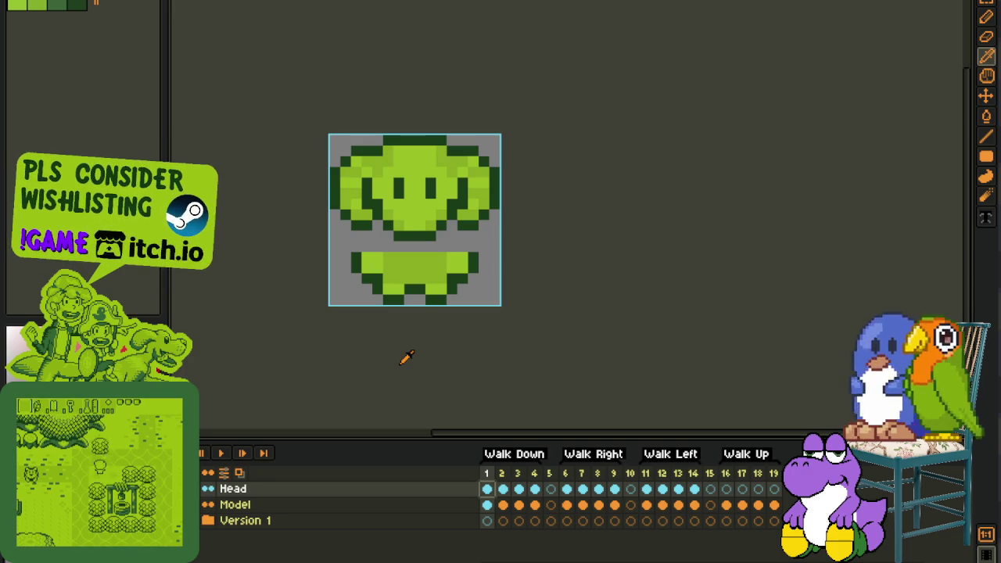
key("ctrl+s")
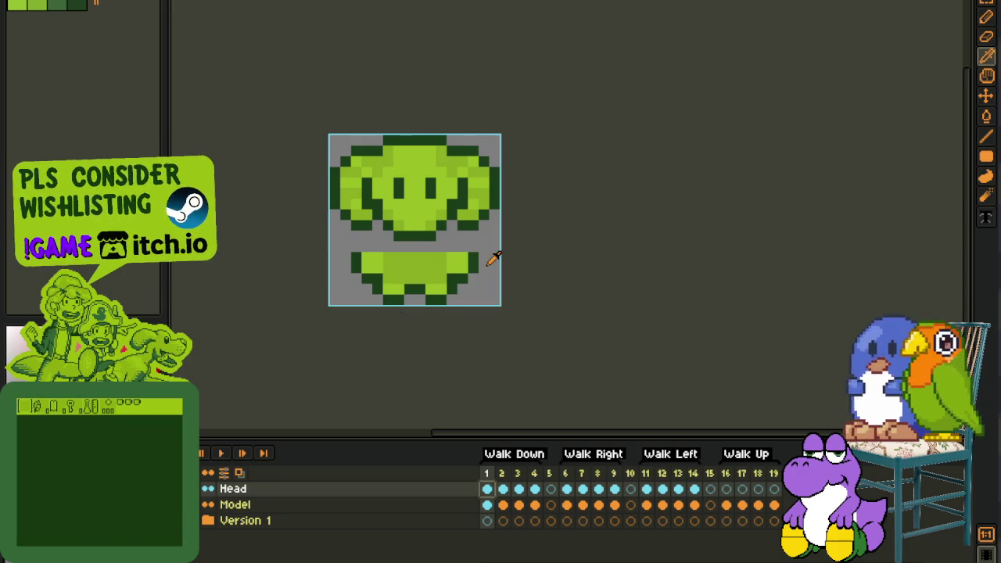
scroll(488, 263, "up", 1)
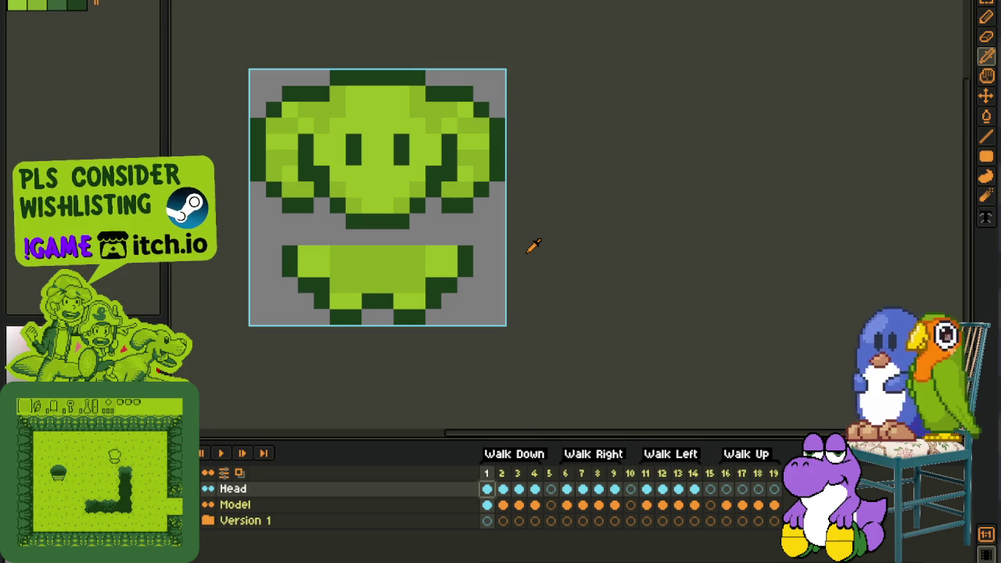
scroll(545, 303, "down", 2)
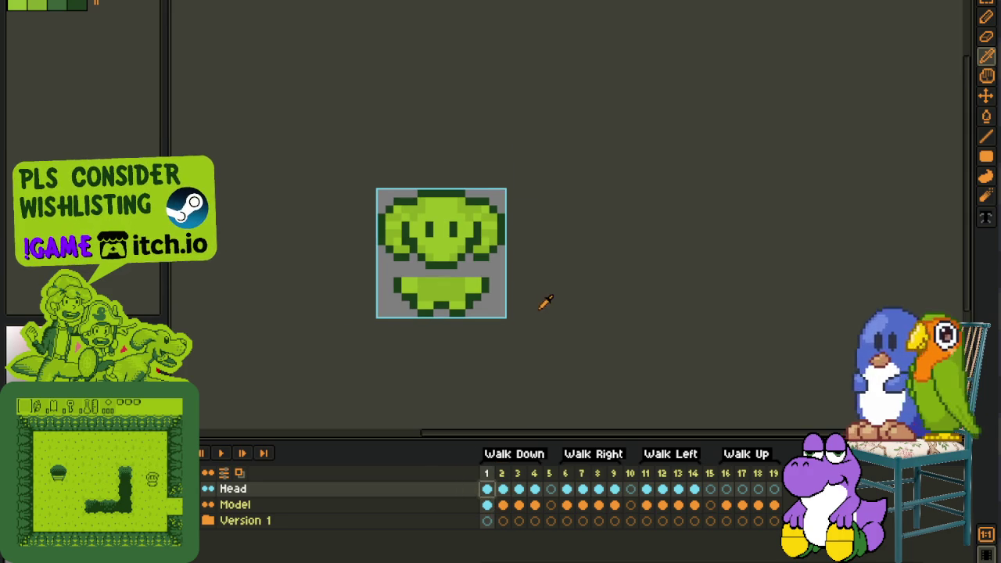
left_click(487, 505)
scroll(500, 299, "up", 2)
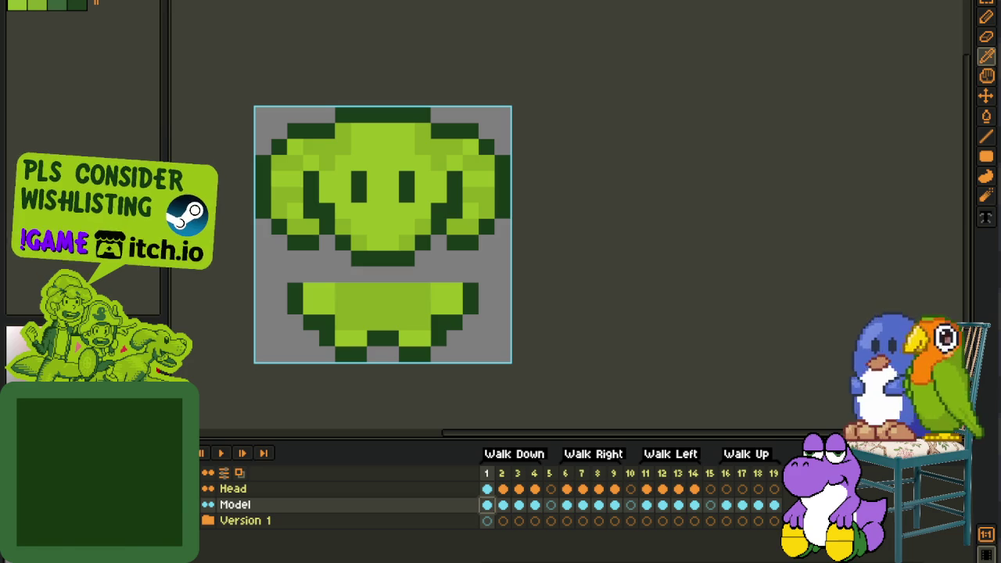
left_click(629, 430)
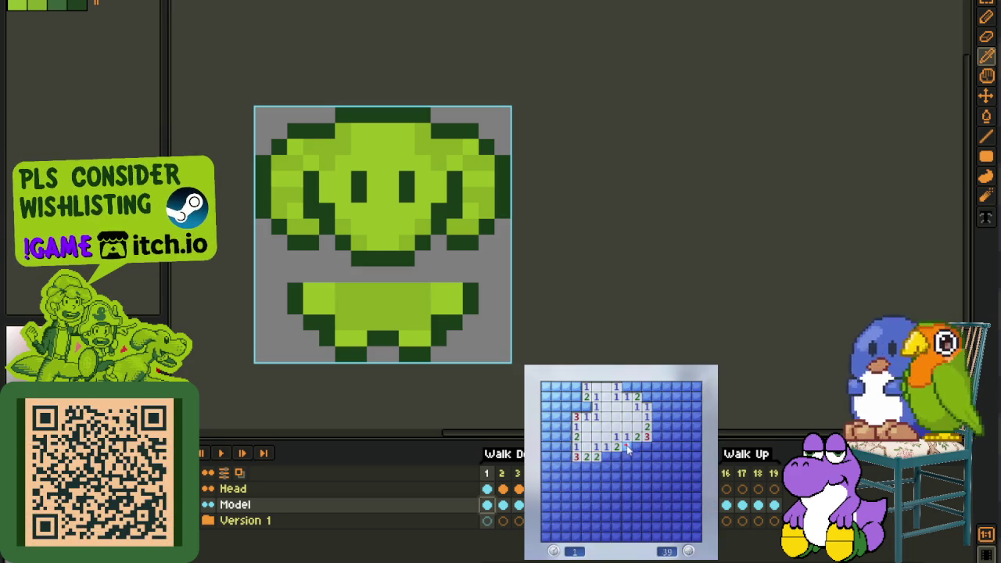
right_click(606, 457)
left_click(625, 466)
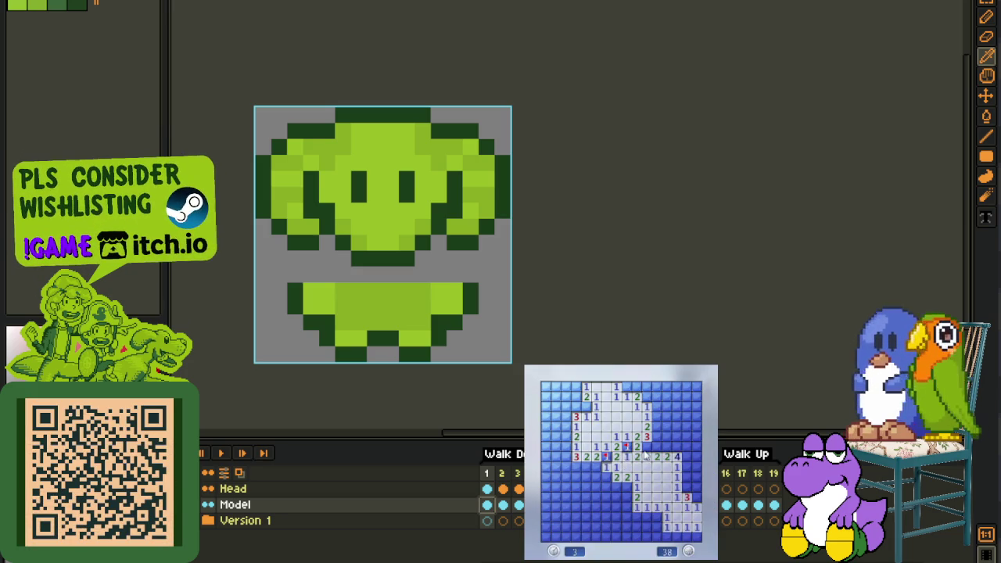
right_click(656, 436)
right_click(656, 427)
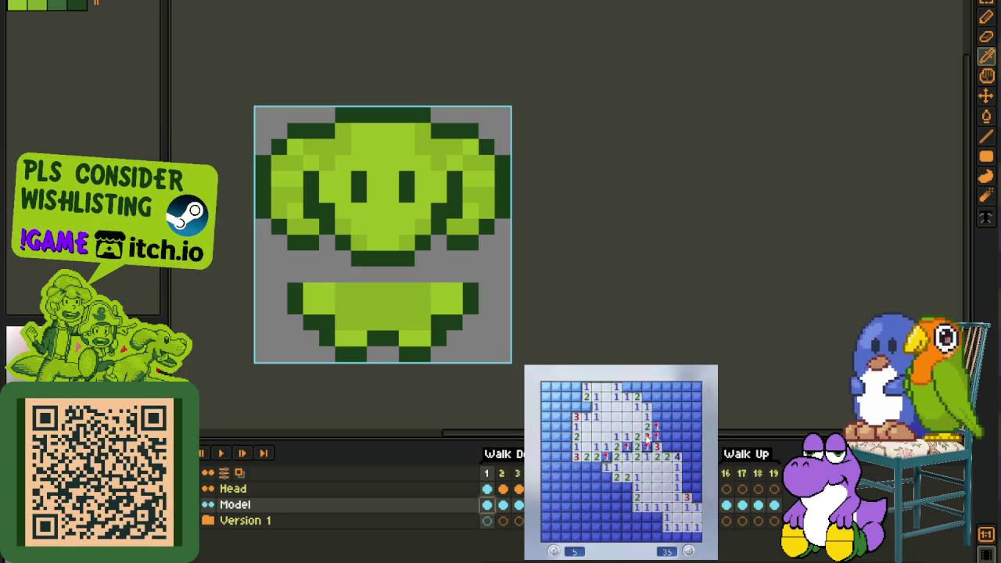
Open safe cells and flag the mines in the upper-right area of the board
left_click(661, 416)
right_click(675, 446)
right_click(685, 446)
right_click(695, 437)
right_click(686, 486)
right_click(695, 486)
right_click(695, 498)
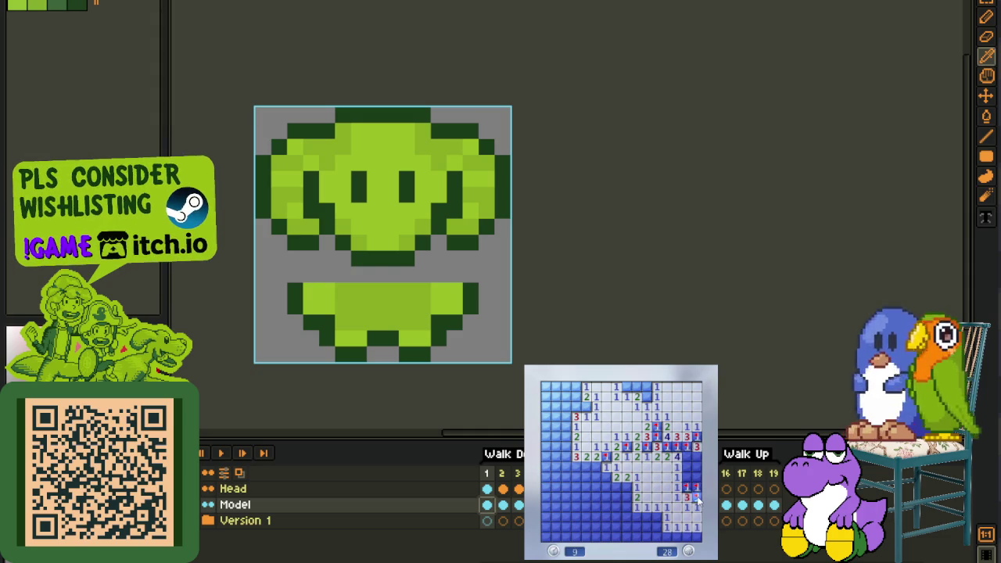
left_click(694, 466)
right_click(686, 455)
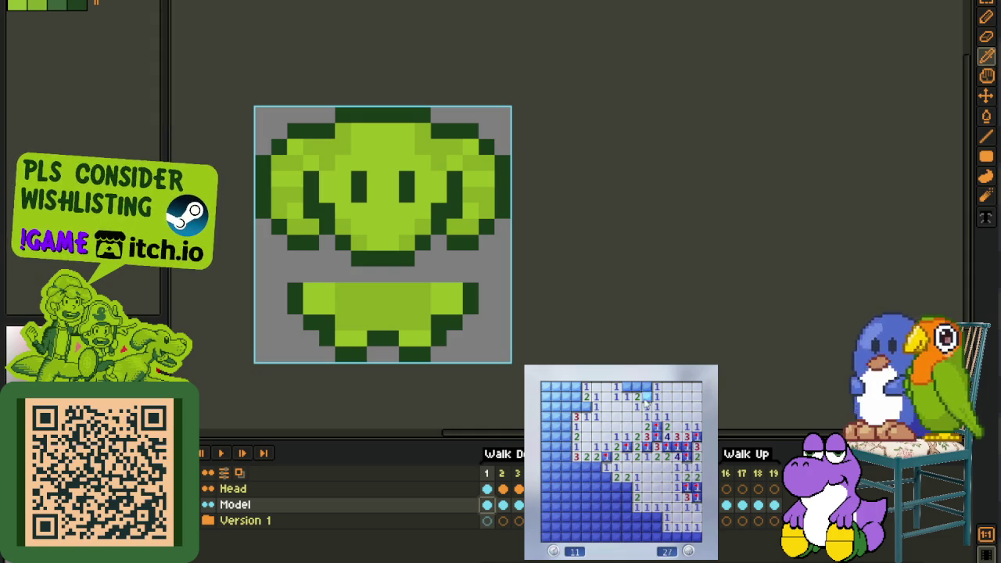
Work down the left side, flagging mines and opening safe cells to the leftmost column
left_click(578, 407)
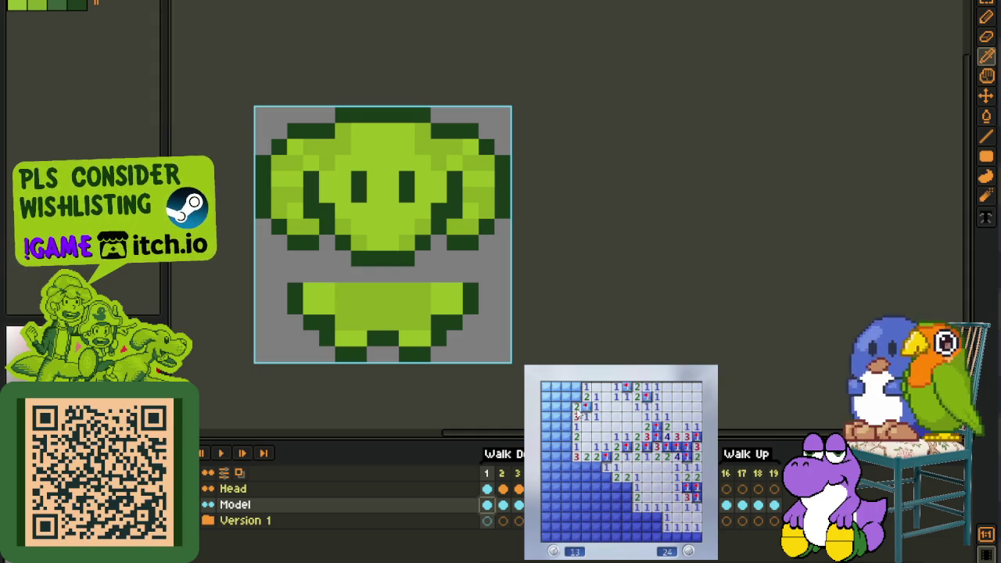
right_click(576, 387)
left_click(566, 396)
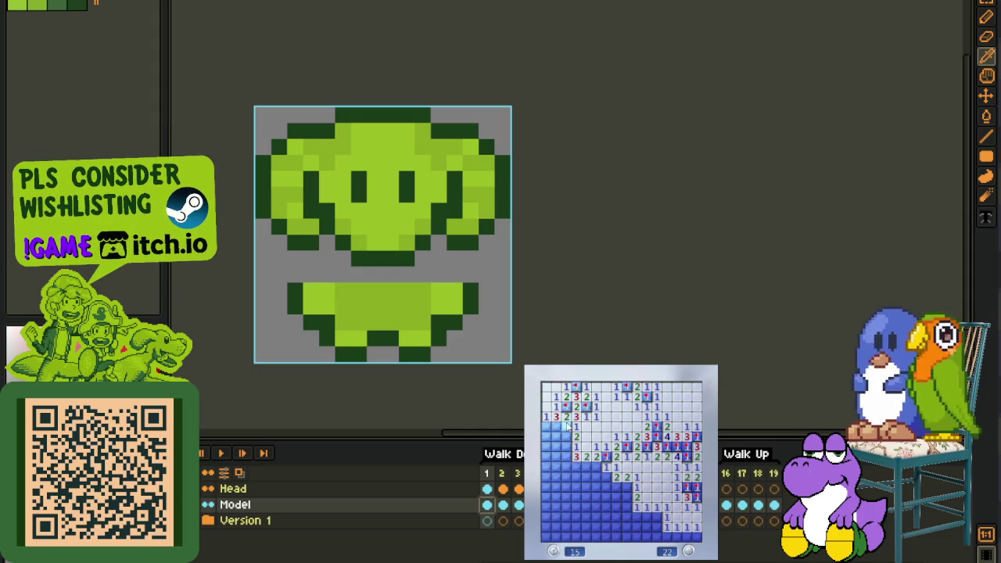
left_click(576, 427)
right_click(546, 426)
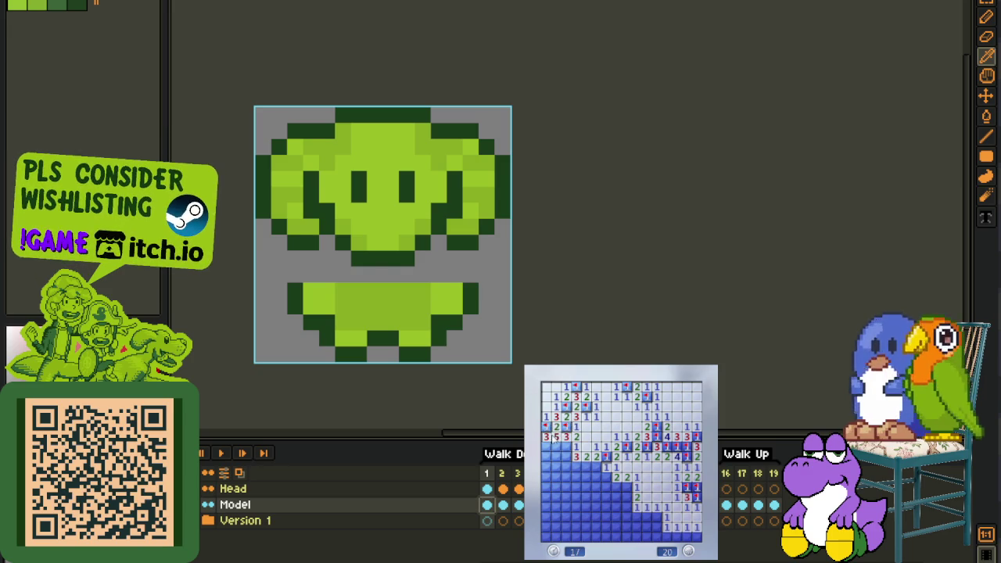
right_click(556, 447)
right_click(566, 446)
left_click(596, 472)
right_click(586, 467)
left_click(576, 486)
left_click(574, 476)
left_click(551, 477)
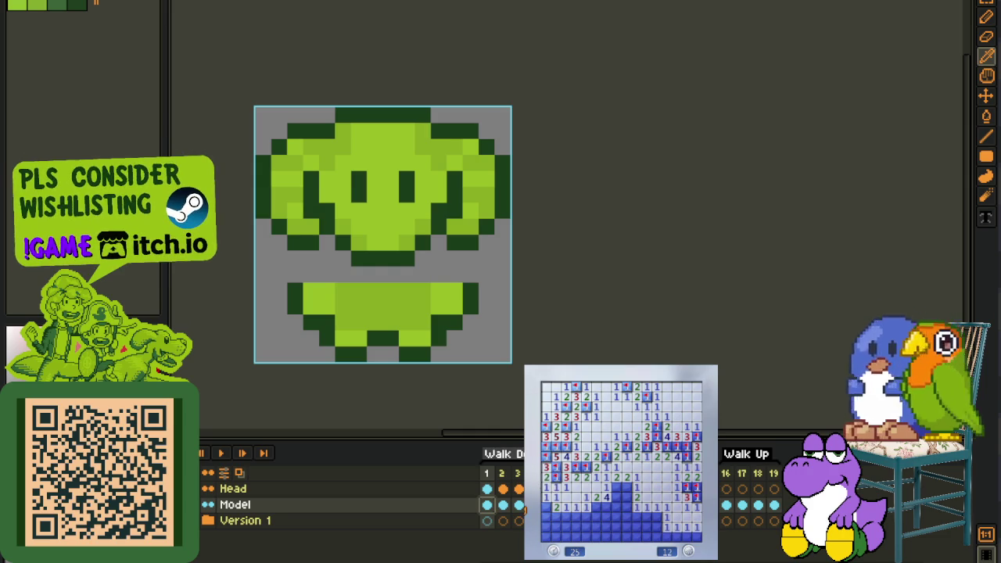
Flag and clear the bottom rows until the mine counter reaches 0
right_click(606, 508)
right_click(621, 489)
right_click(617, 490)
right_click(626, 508)
left_click(636, 510)
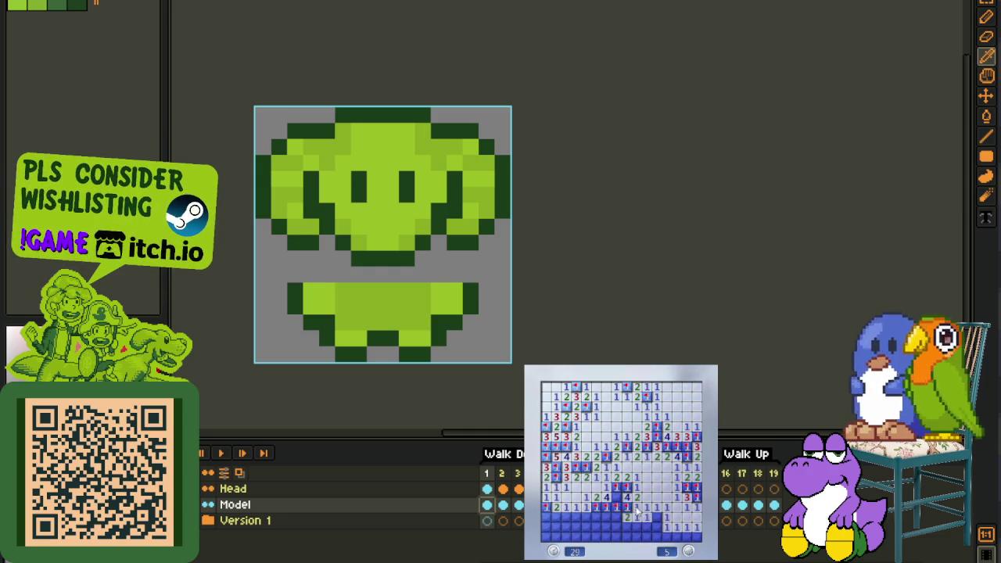
left_click(626, 522)
right_click(585, 527)
right_click(565, 518)
left_click(577, 530)
right_click(545, 527)
right_click(675, 537)
right_click(687, 537)
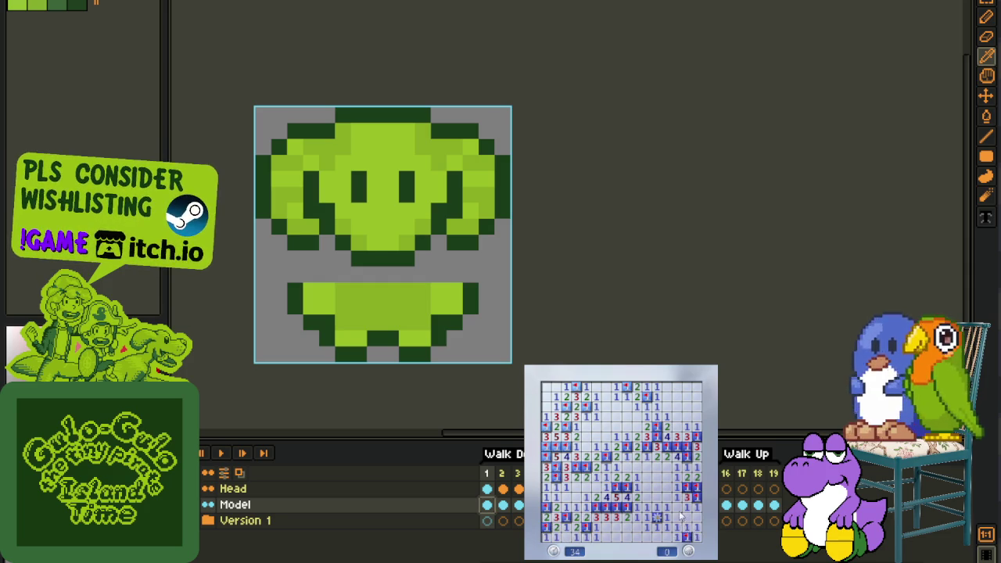
Start a new game, opening its first numbered cells and flagging one mine
left_click(670, 509)
left_click(655, 488)
right_click(637, 487)
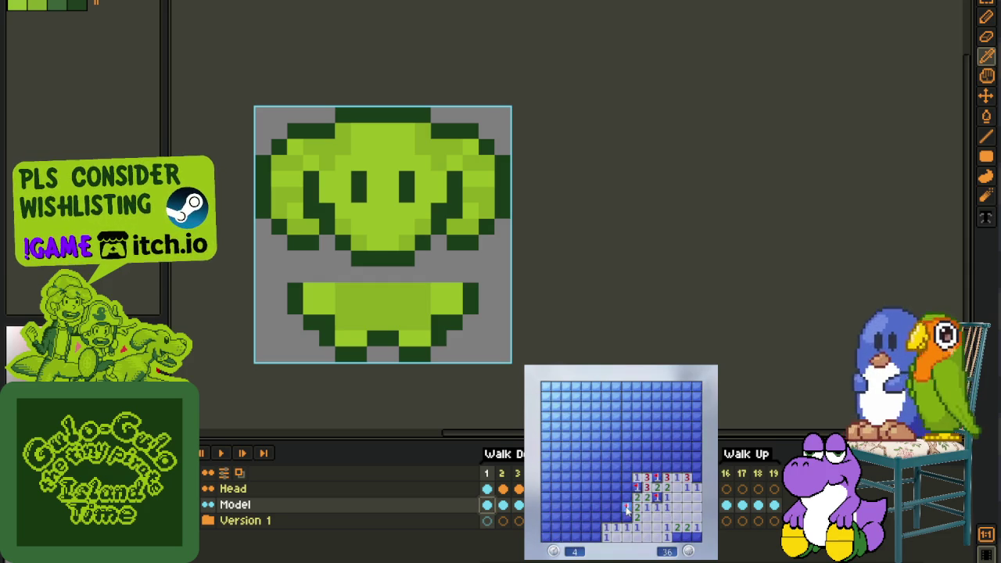
Open the lower-left and upper-right regions, flagging the mines along the right side
left_click(631, 493)
left_click(635, 475)
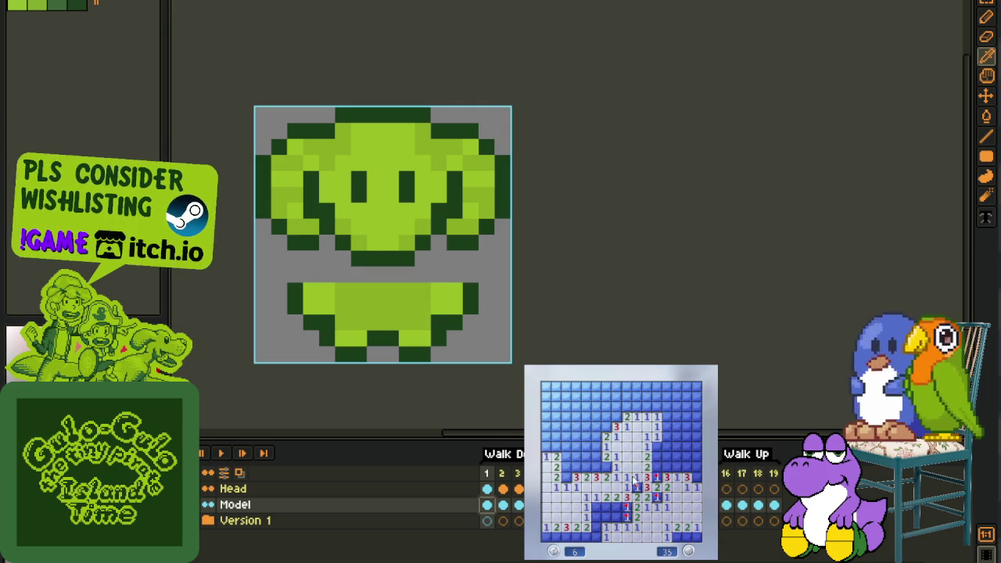
right_click(657, 446)
right_click(667, 457)
left_click(674, 436)
right_click(674, 416)
left_click(663, 415)
right_click(677, 458)
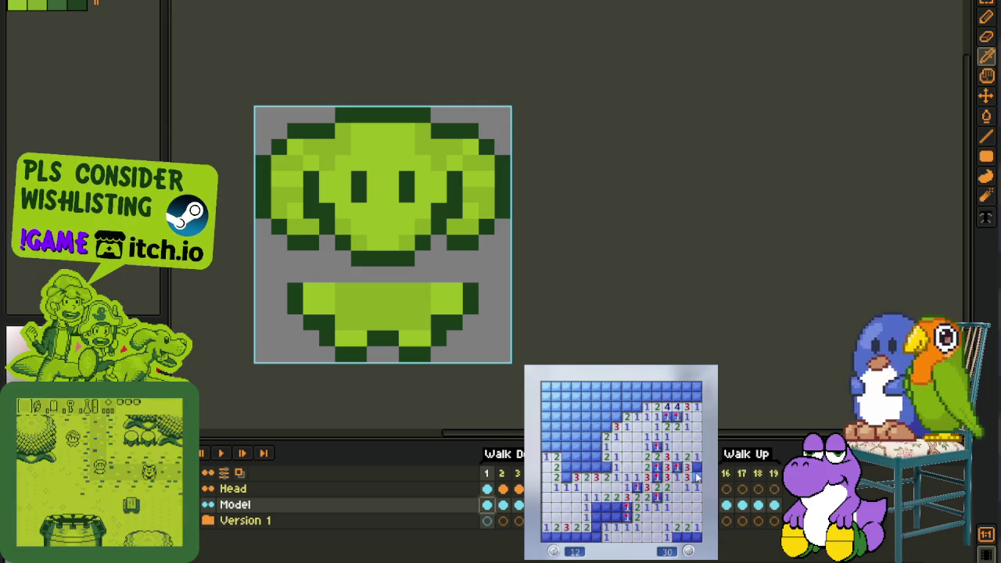
right_click(696, 477)
right_click(696, 466)
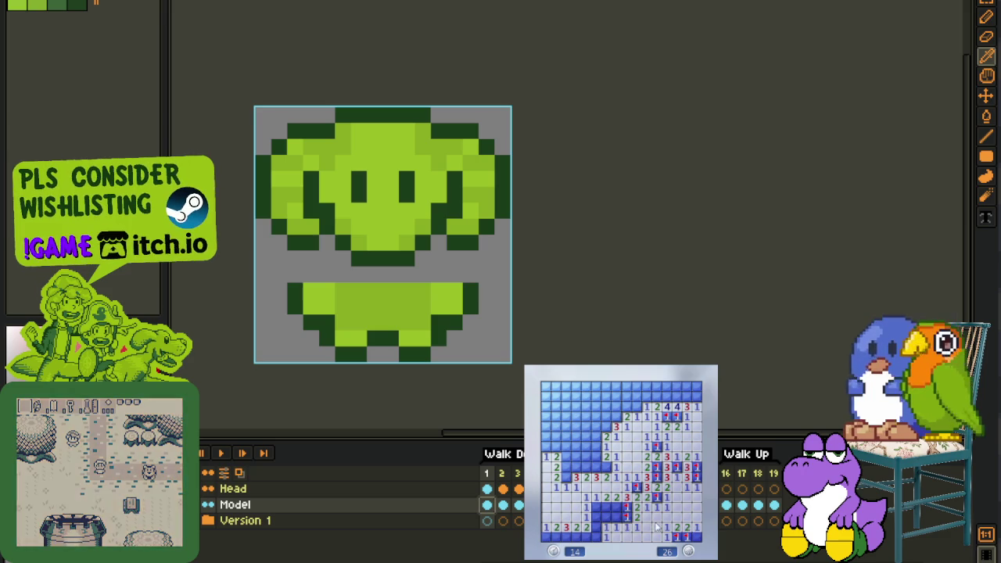
Reveal the bottom-left cells and flag the mines along the bottom-left row
left_click(616, 517)
right_click(596, 507)
right_click(616, 517)
right_click(596, 537)
right_click(566, 537)
right_click(556, 537)
Flag the cluster of mines in the middle rows and open the safe cells beside it
right_click(566, 467)
right_click(585, 467)
right_click(584, 477)
right_click(595, 467)
right_click(605, 467)
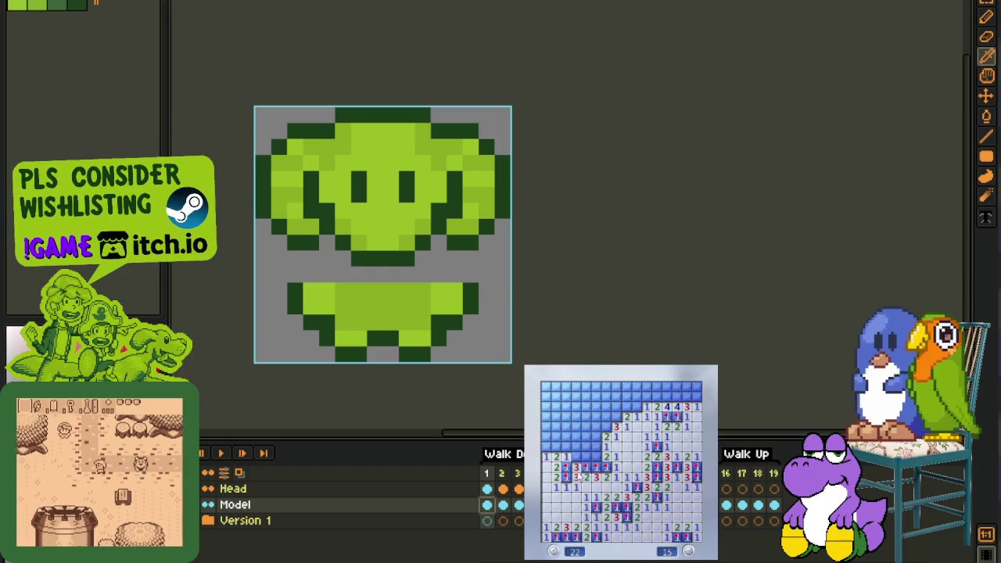
left_click(585, 455)
left_click(556, 447)
right_click(546, 447)
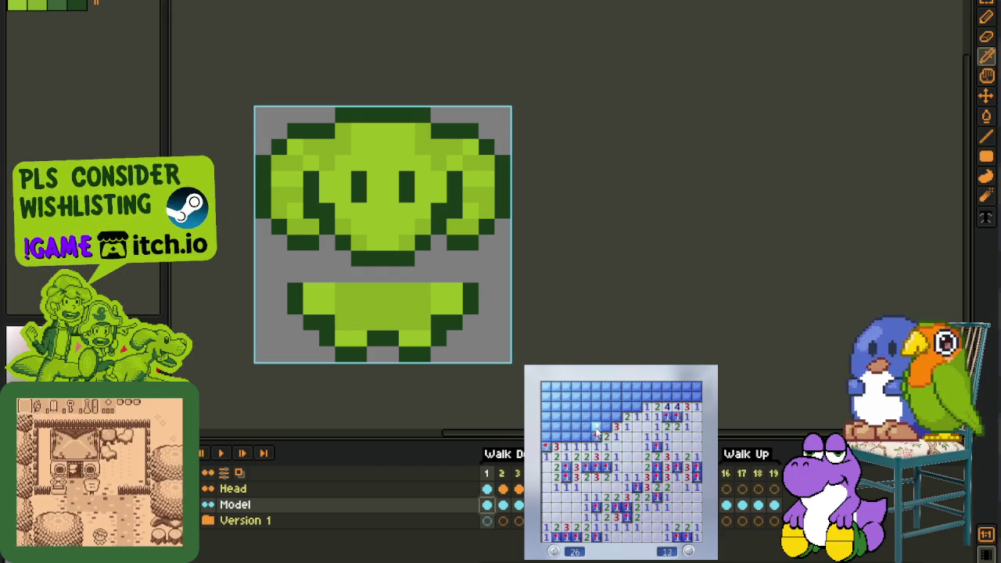
Open cells on the left and near the top, flagging two top-right mines
left_click(596, 429)
left_click(591, 427)
left_click(588, 434)
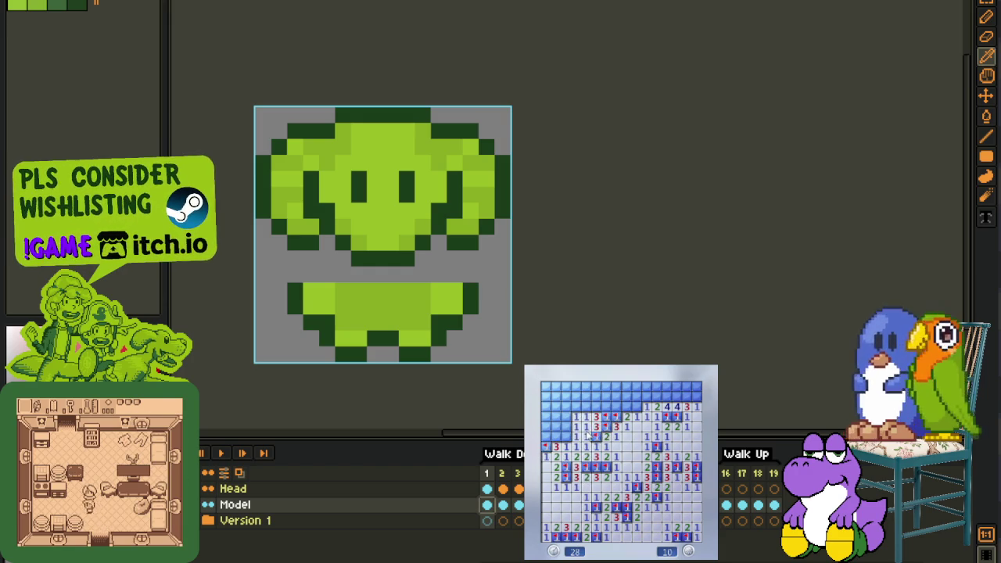
left_click(567, 422)
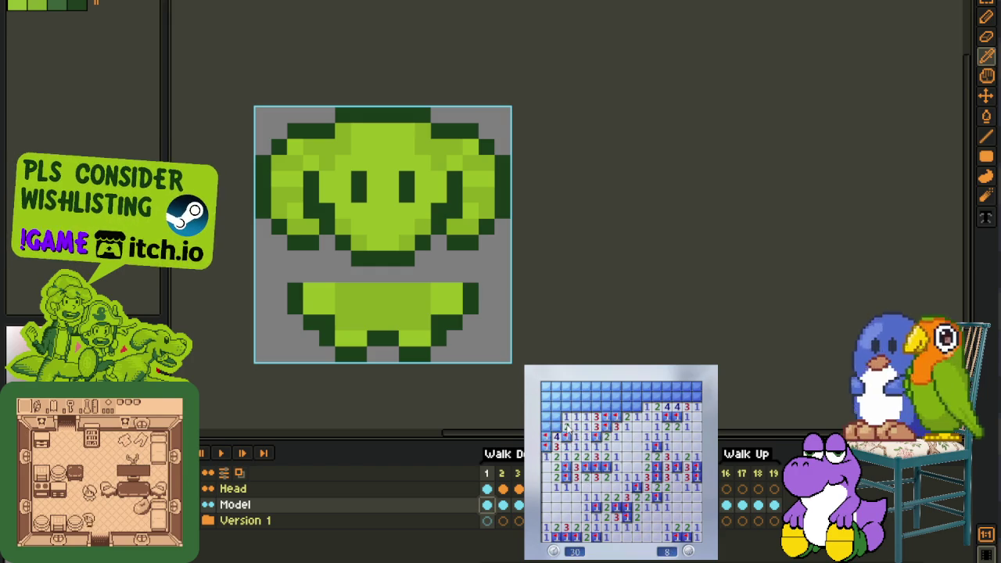
left_click(638, 400)
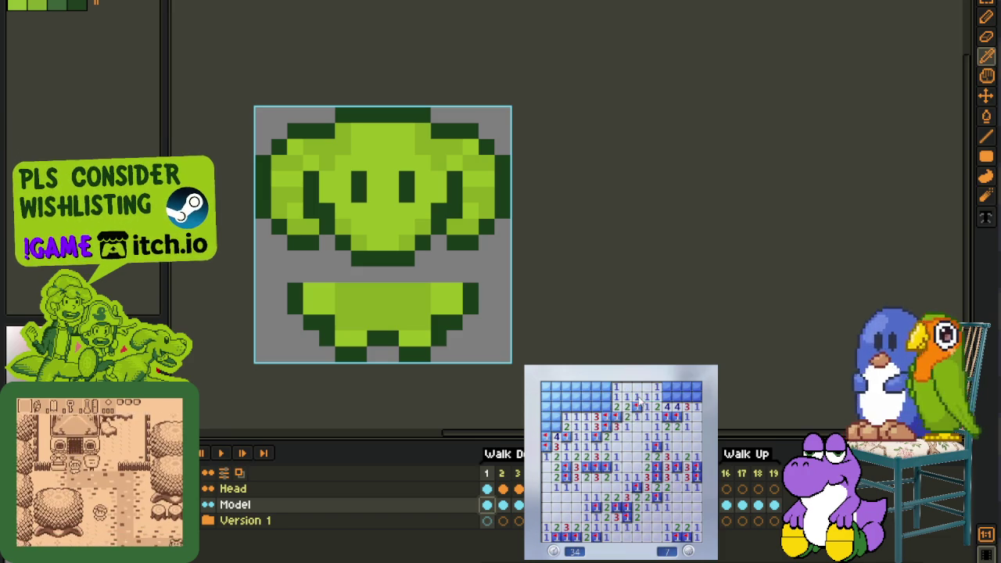
right_click(670, 396)
right_click(678, 397)
left_click(687, 397)
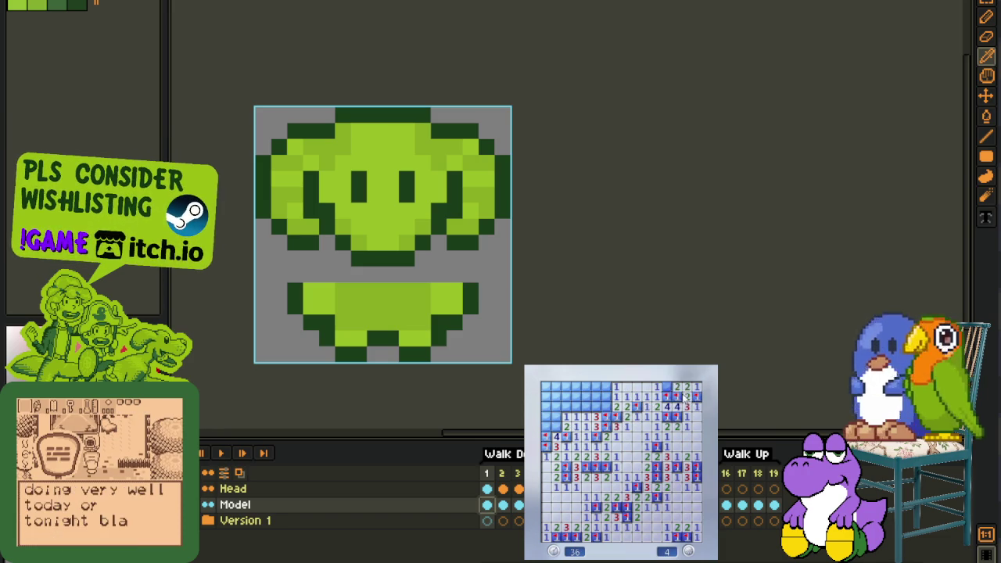
Clear the last top-left cells and flag the remaining mines to finish the board
left_click(607, 406)
left_click(596, 393)
left_click(571, 408)
right_click(581, 399)
left_click(558, 426)
right_click(562, 420)
Start a third game, opening large regions and flagging mines in the middle and upper right
left_click(638, 498)
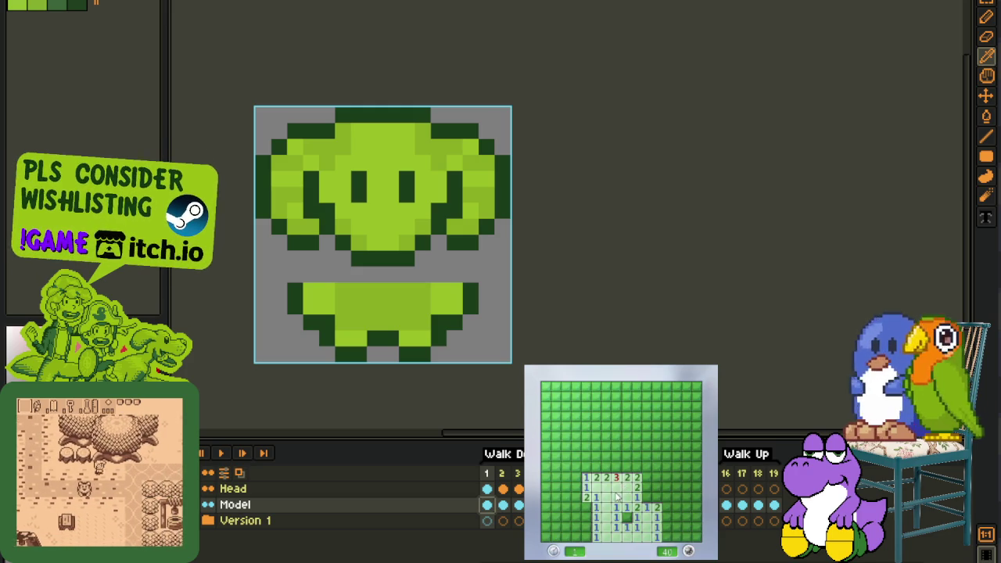
left_click(637, 498)
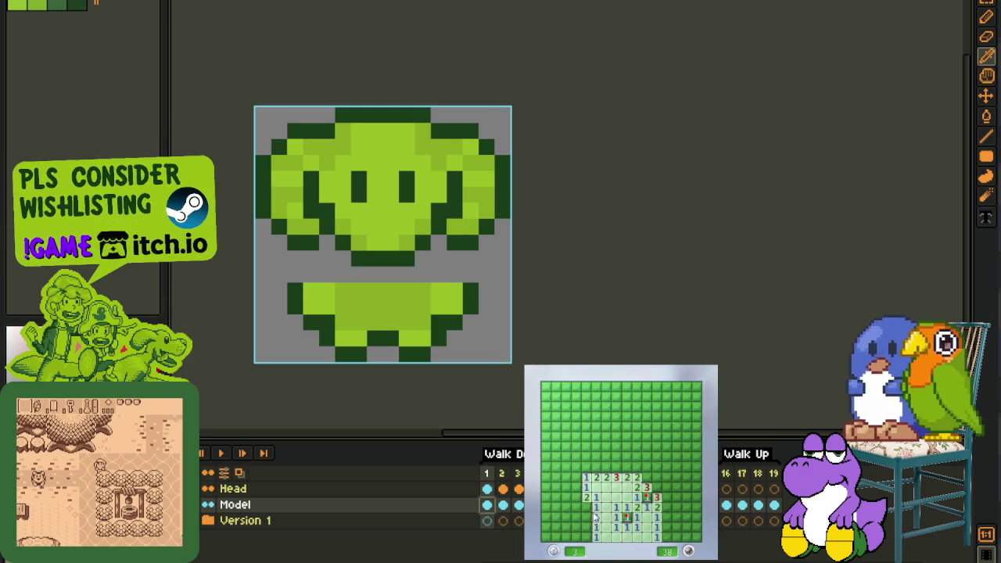
left_click(583, 534)
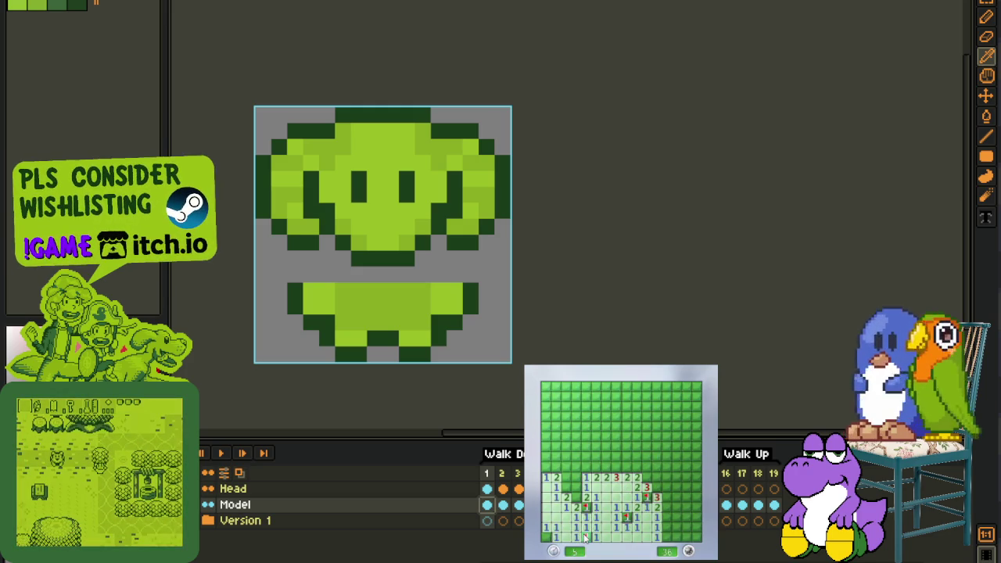
right_click(577, 487)
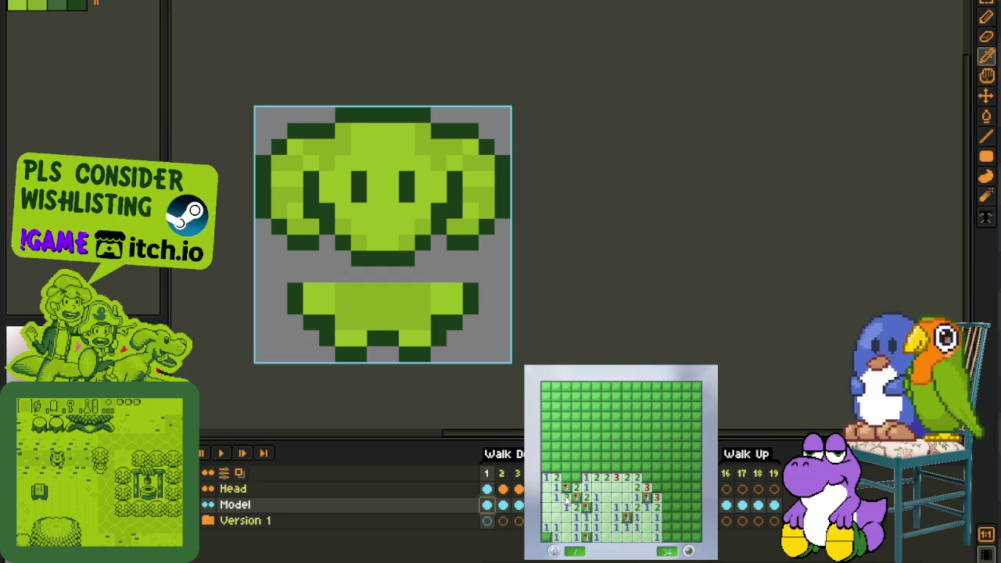
right_click(614, 468)
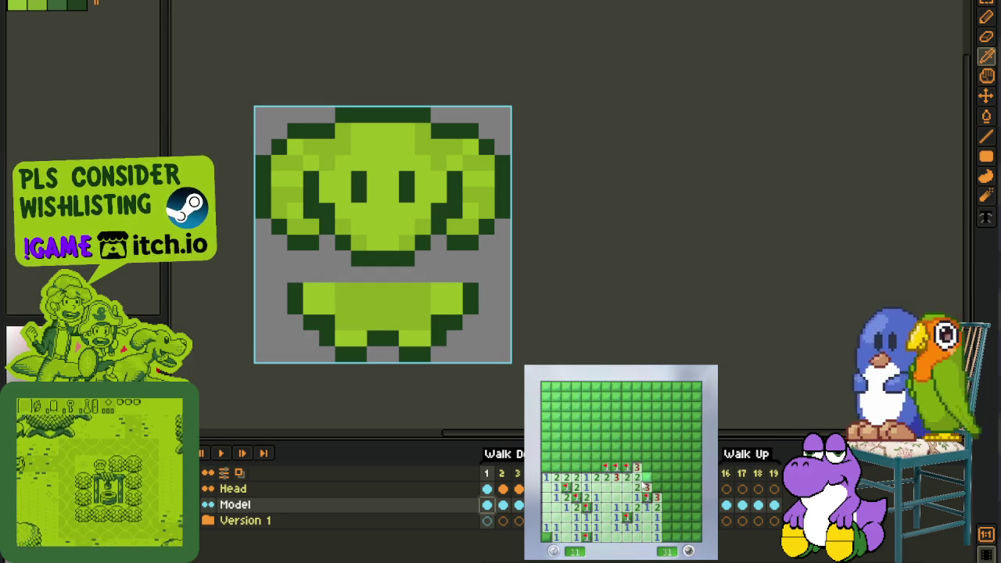
left_click(663, 461)
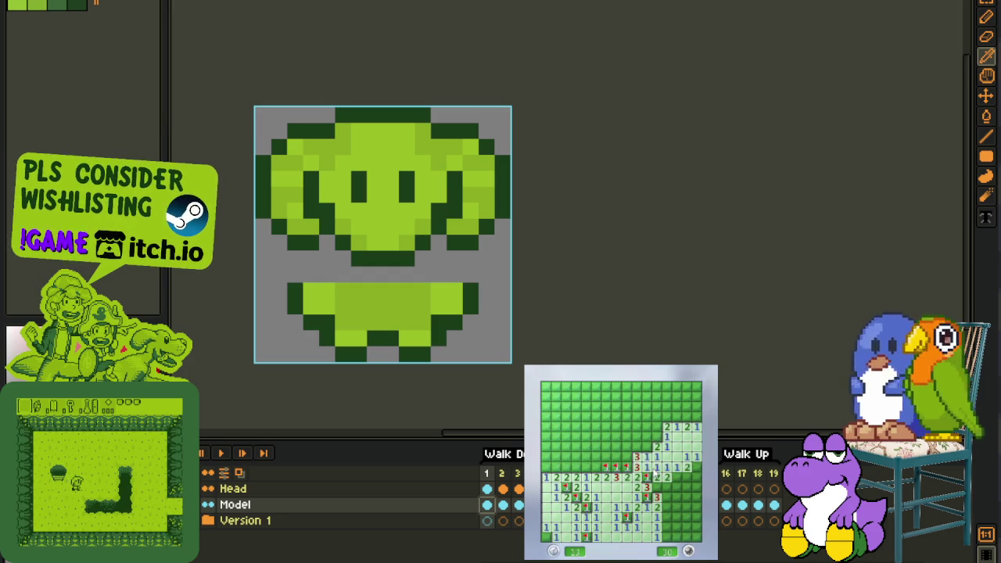
right_click(626, 459)
right_click(646, 447)
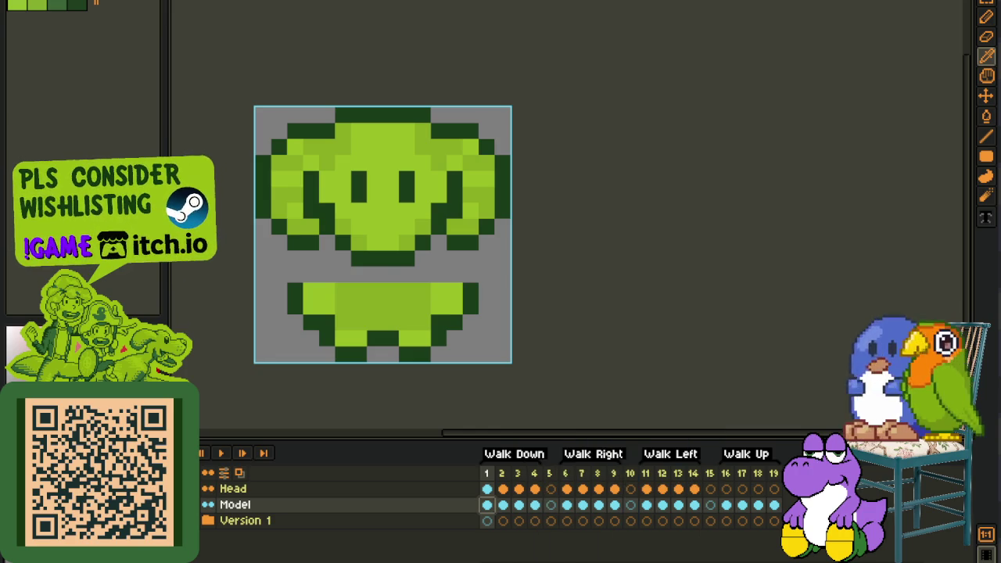
Move the lower body block up one pixel and deselect it
scroll(471, 327, "down", 2)
scroll(472, 327, "down", 1)
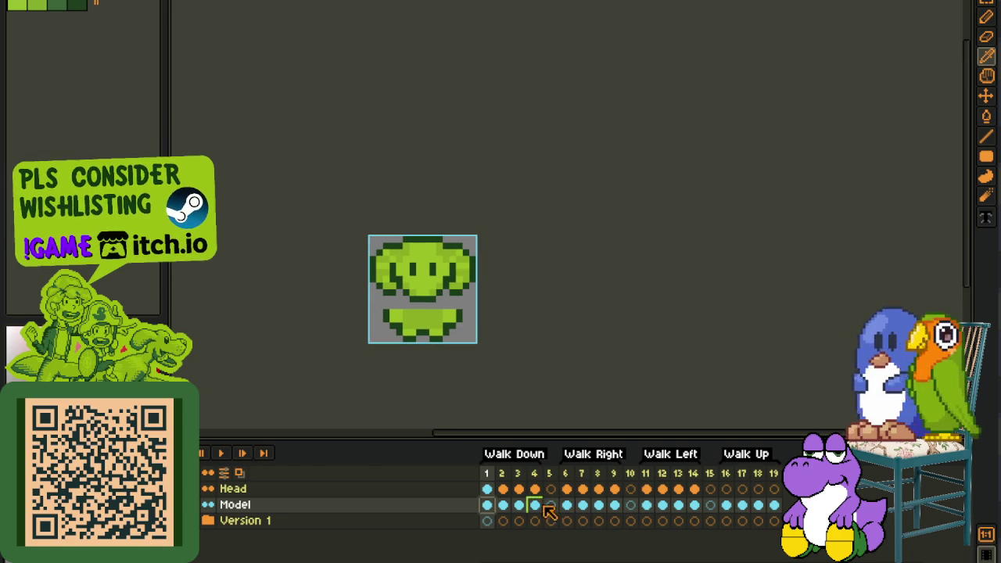
scroll(461, 395, "up", 1)
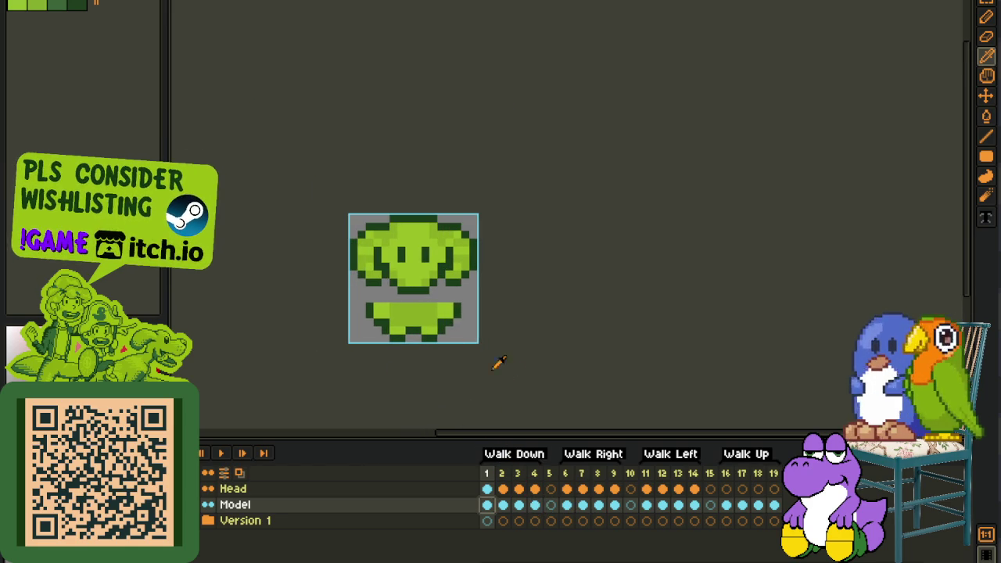
scroll(387, 288, "up", 3)
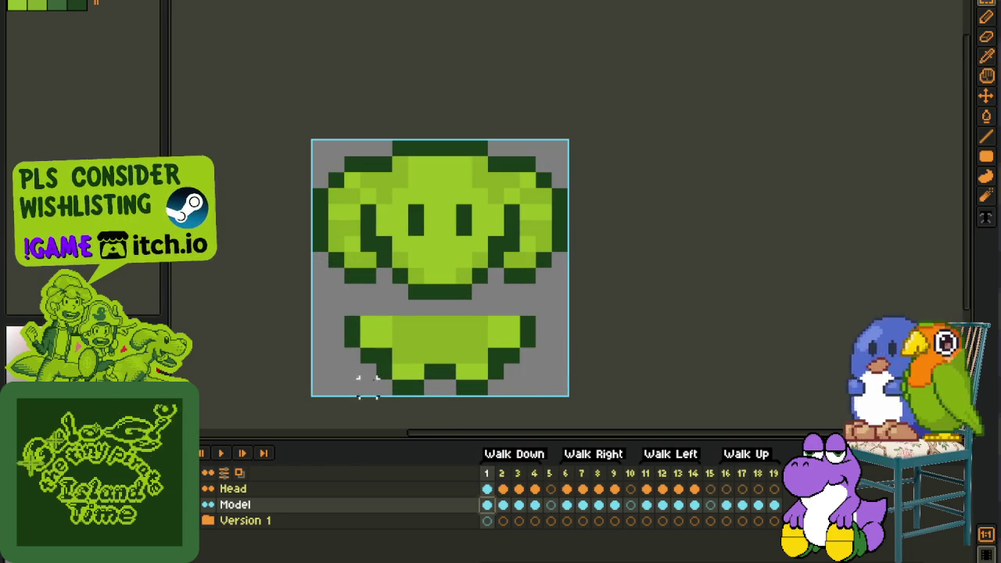
mouse_move(335, 304)
left_mouse_down()
mouse_move(559, 359)
mouse_move(558, 346)
left_mouse_up()
key("ctrl+d")
Draw dark leg outline pixels above the feet and fill the gap row green
key("i")
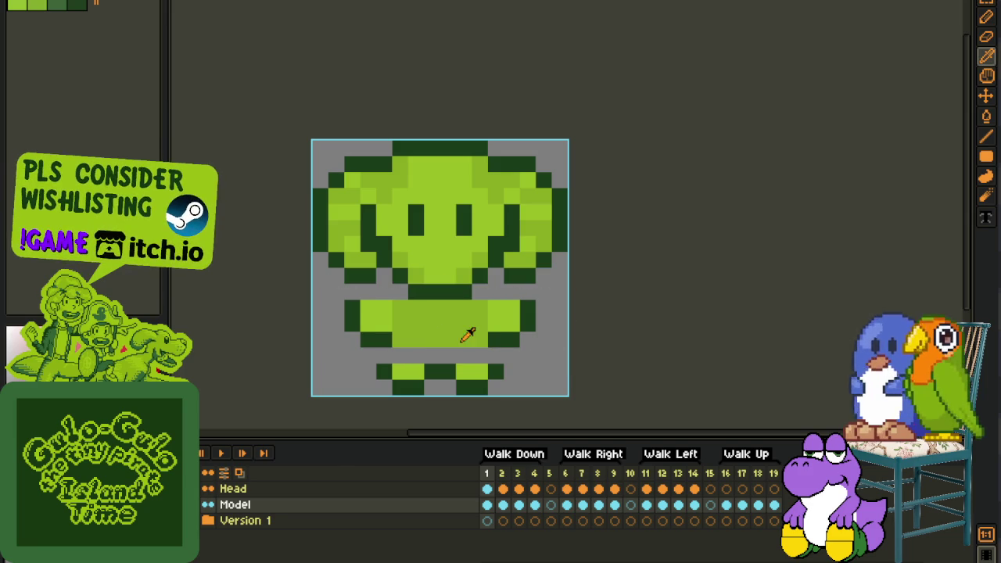
left_click(497, 341)
key("b")
left_click(493, 356)
left_click(383, 356)
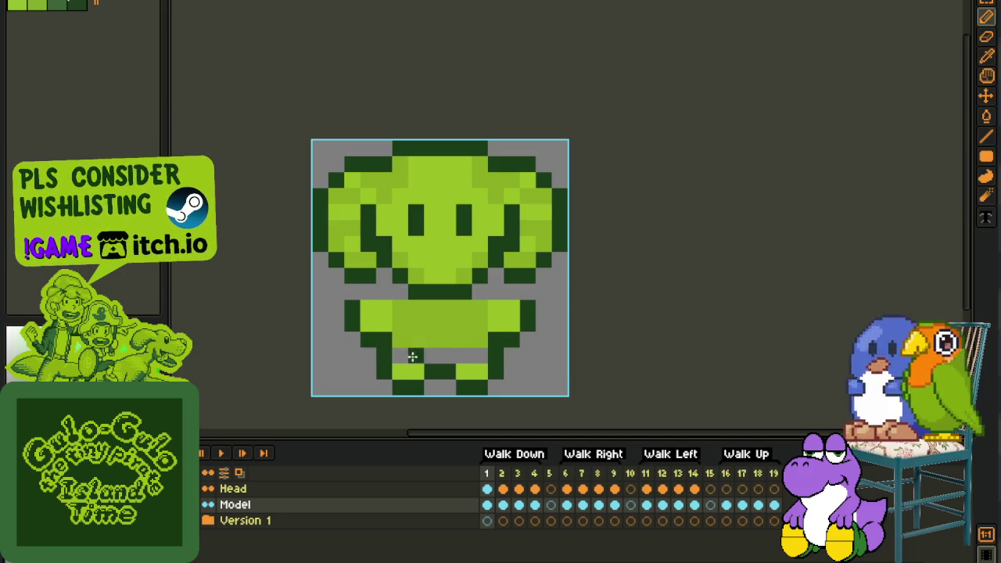
key("i")
left_click_drag(398, 356, 484, 356)
scroll(520, 347, "down", 3)
scroll(470, 352, "up", 2)
key("b")
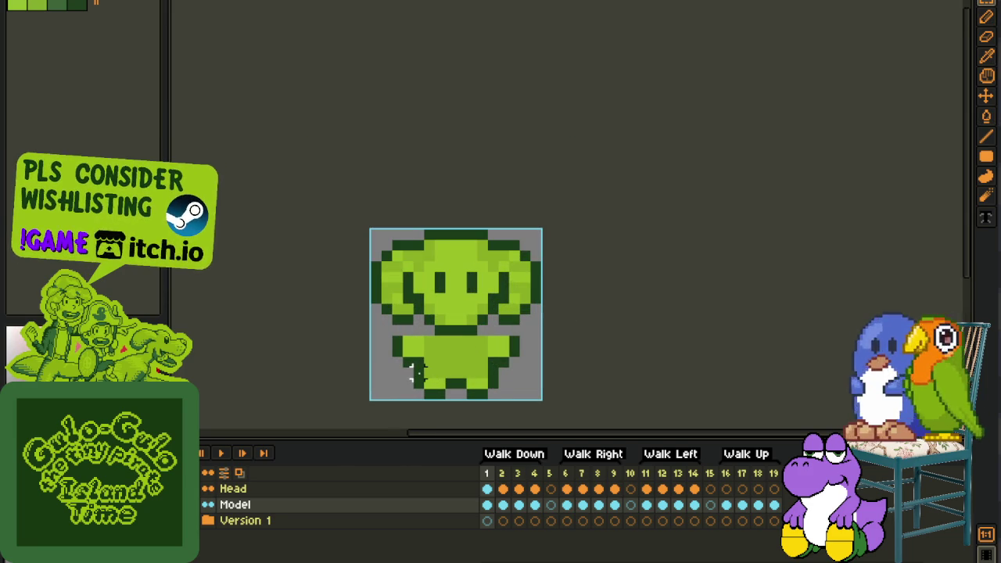
Carve a gap between the legs by clearing and reshaping the lower body pixels
left_click_drag(383, 328, 450, 395)
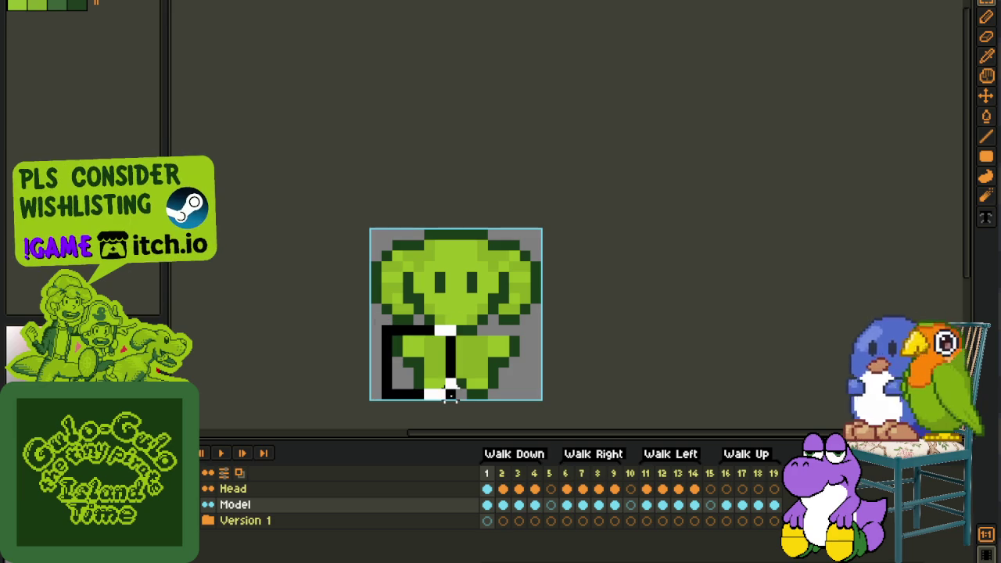
left_click(461, 352)
left_click_drag(458, 329, 539, 403)
left_click(571, 383)
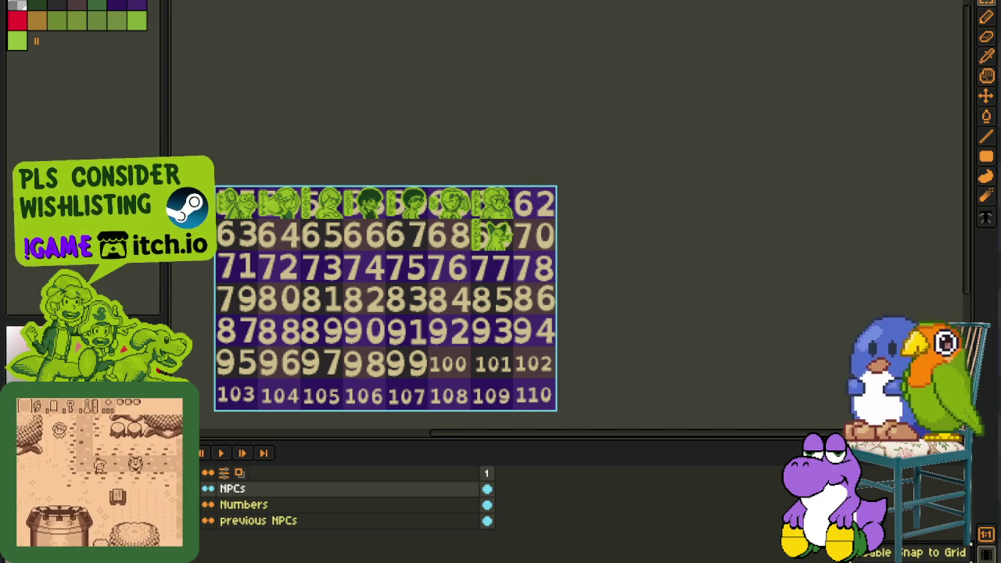
Cycle through the open NPC sprite documents, ending on the green sprite with Head and core layers
key("ctrl+Tab")
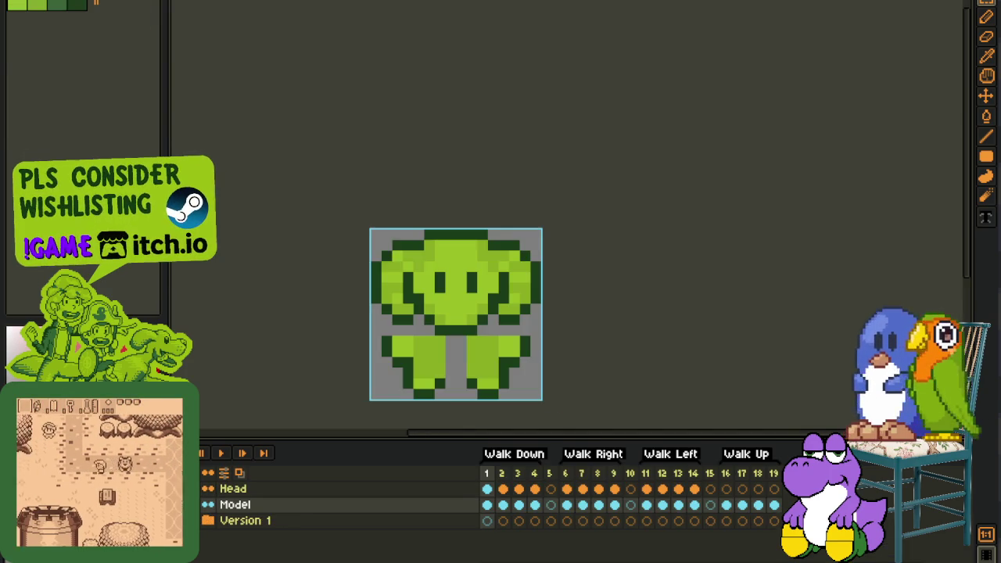
scroll(495, 335, "up", 1)
key("i")
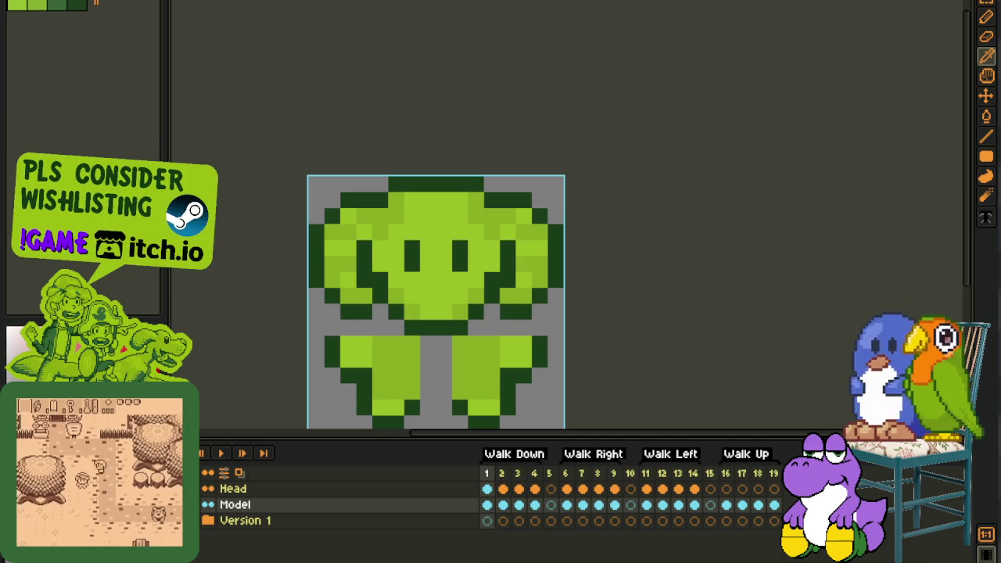
key("ctrl+Tab")
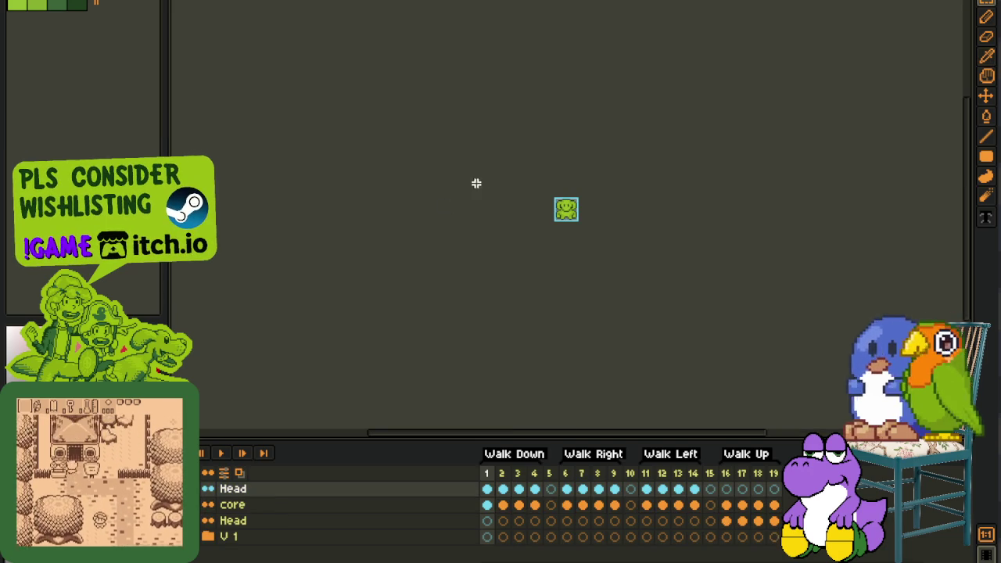
scroll(560, 199, "up", 3)
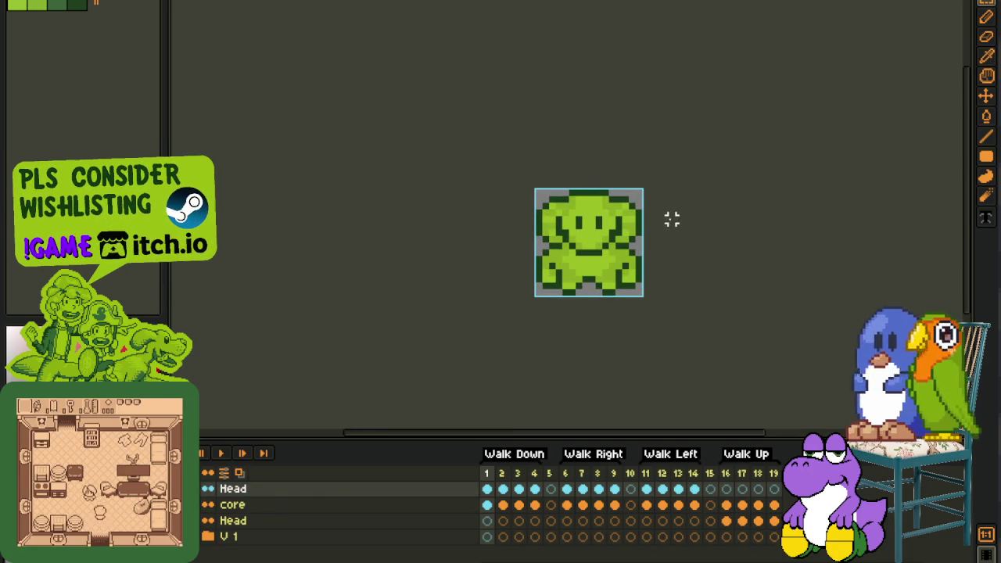
key("ctrl+Tab")
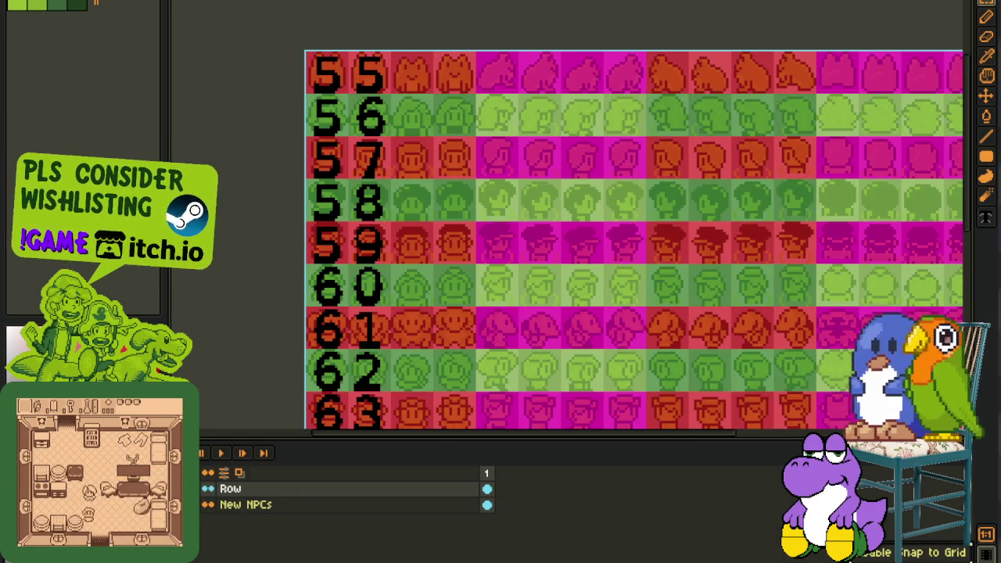
key("ctrl+Tab")
key("i")
scroll(420, 398, "up", 3)
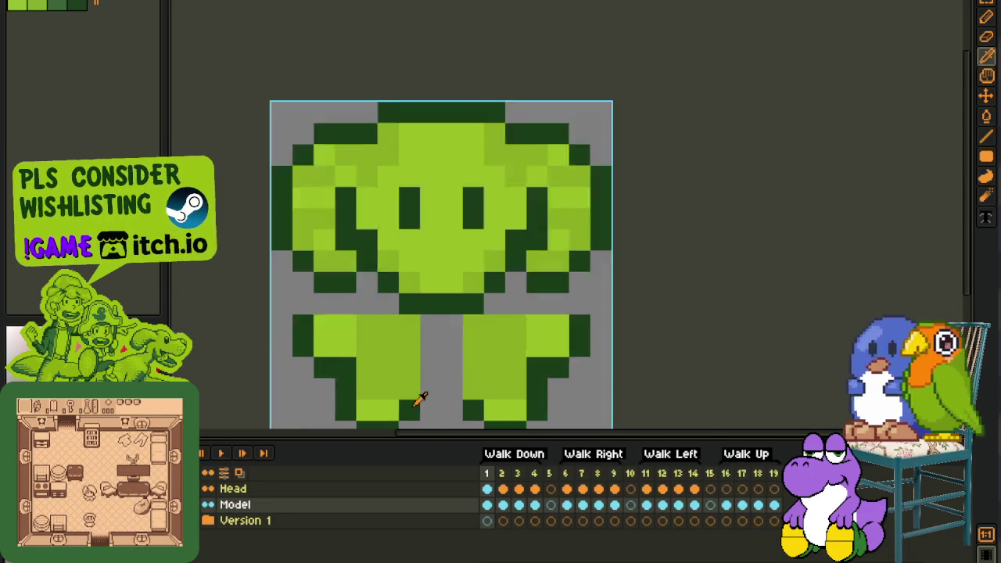
scroll(531, 376, "down", 3)
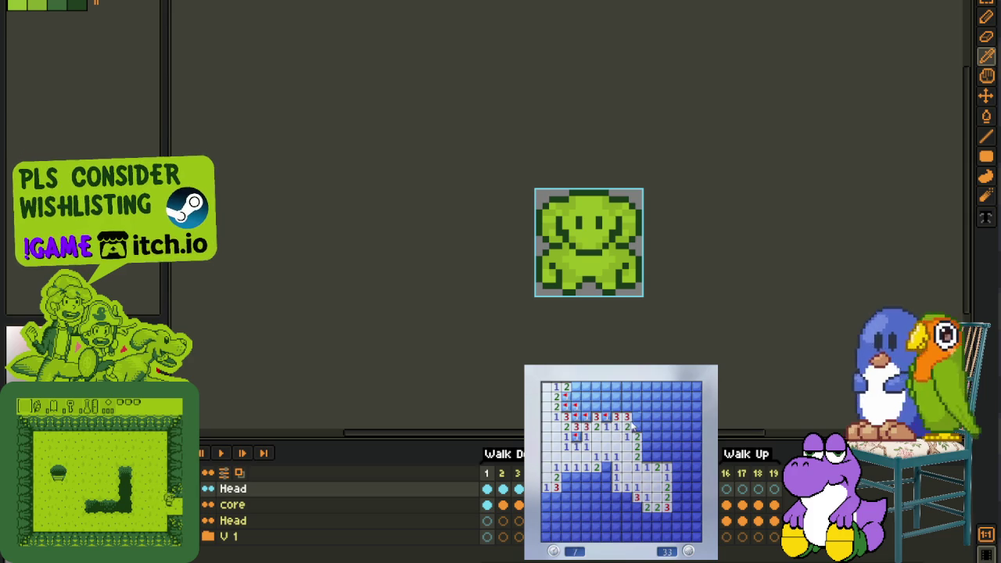
Flag mines and reveal safe cells around the numbers on the board's right side
right_click(637, 423)
right_click(646, 456)
right_click(646, 446)
left_click(656, 436)
left_click(664, 436)
right_click(666, 456)
right_click(676, 466)
left_click(685, 461)
right_click(686, 448)
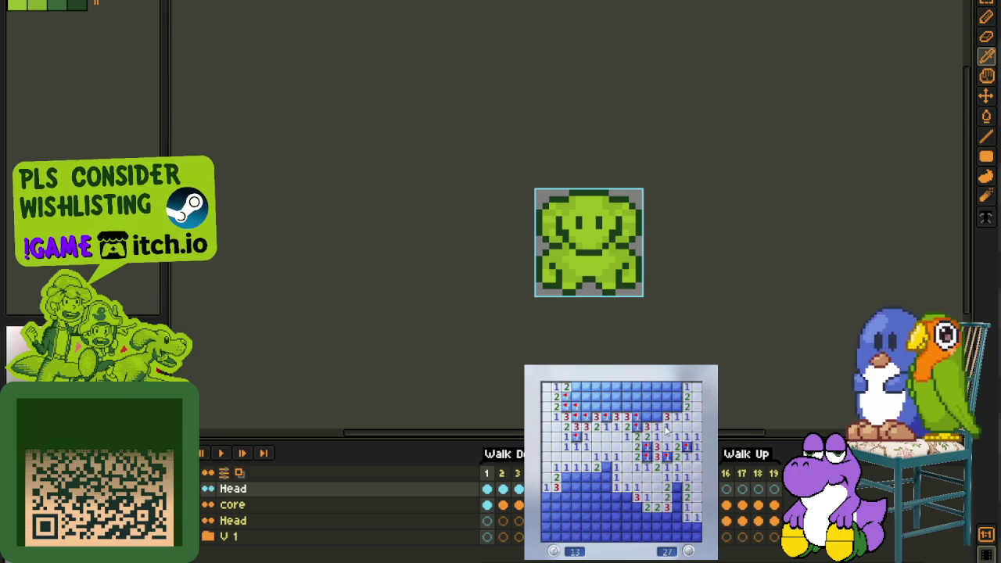
left_click(652, 426)
right_click(656, 416)
right_click(677, 408)
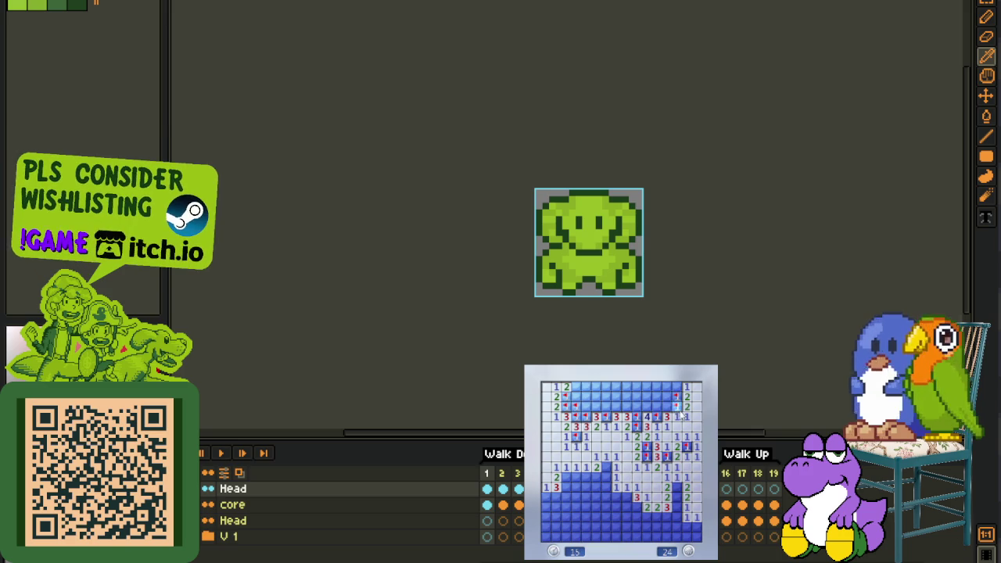
Clear the top and lower-left areas of the first board and flag the last mine
left_click(659, 406)
left_click(663, 397)
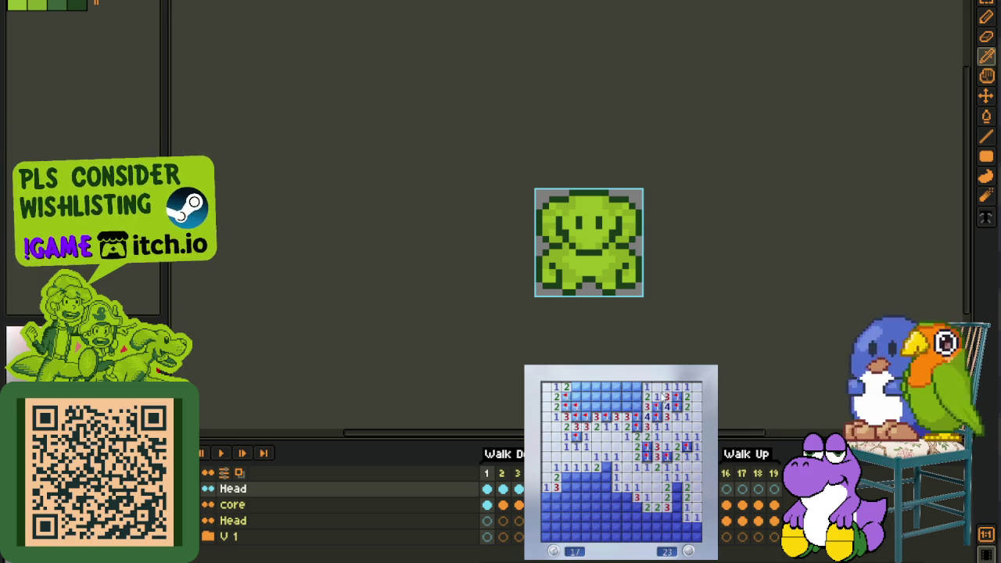
right_click(635, 386)
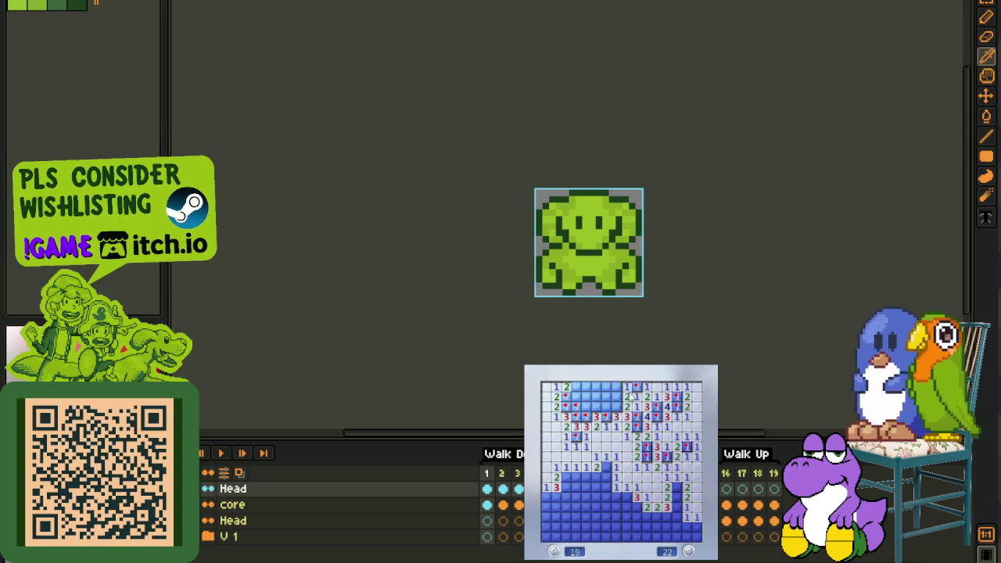
left_click(627, 397)
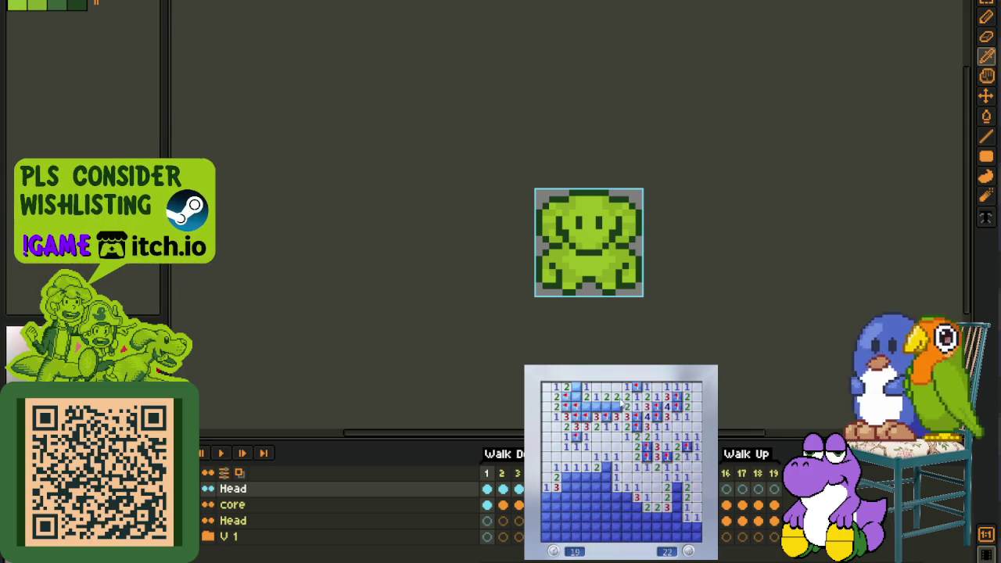
right_click(575, 396)
left_click(607, 477)
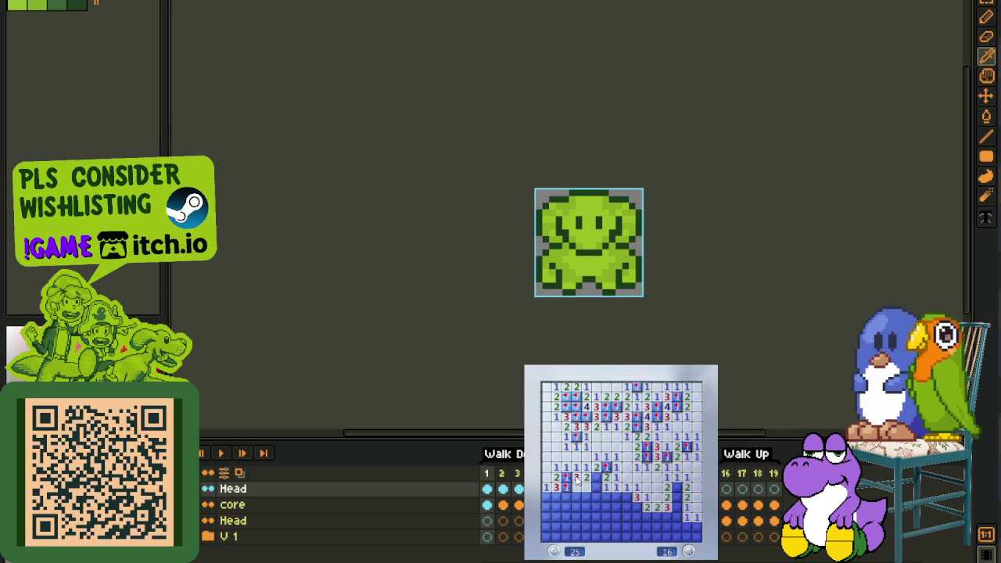
left_click(606, 490)
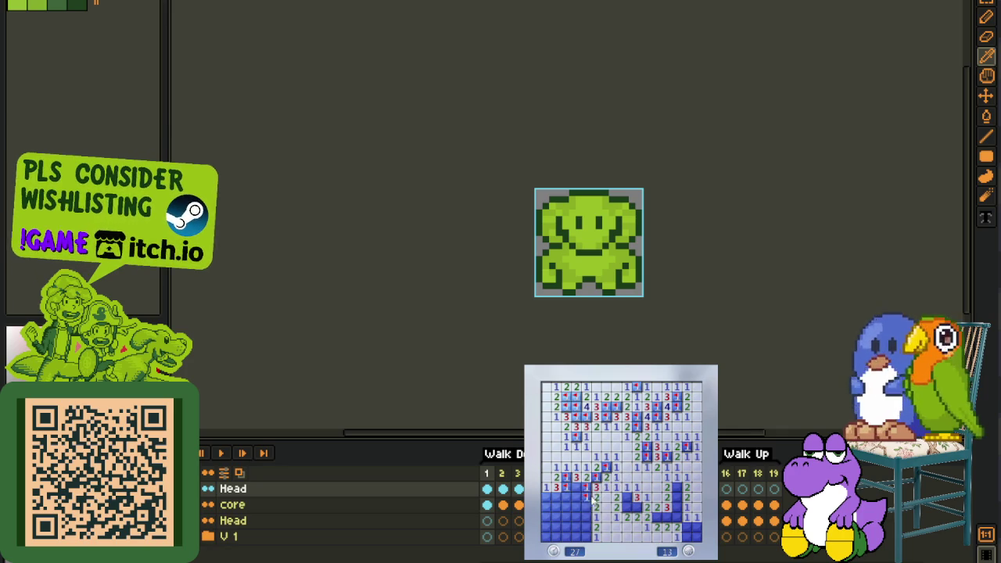
left_click(586, 527)
left_click(584, 529)
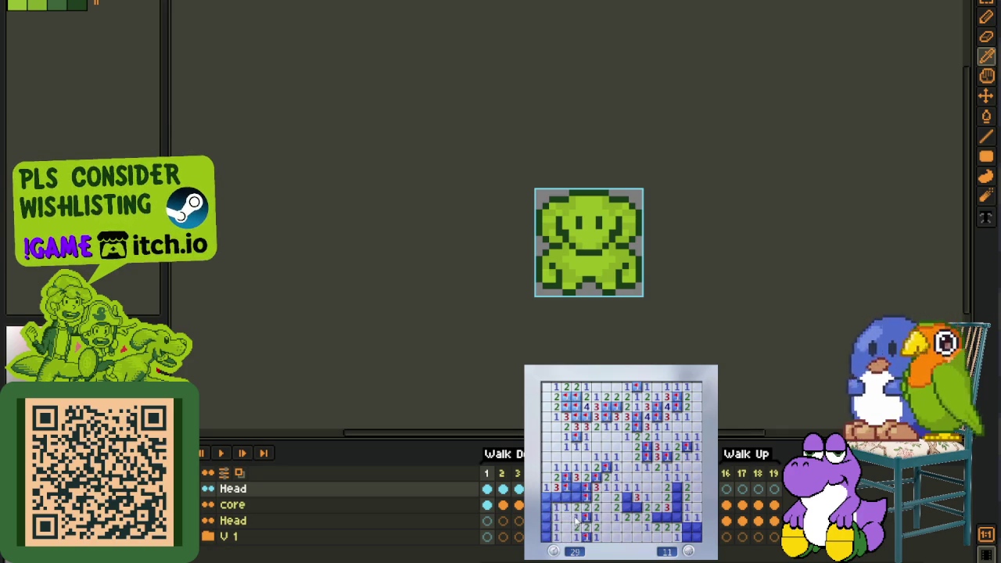
right_click(557, 498)
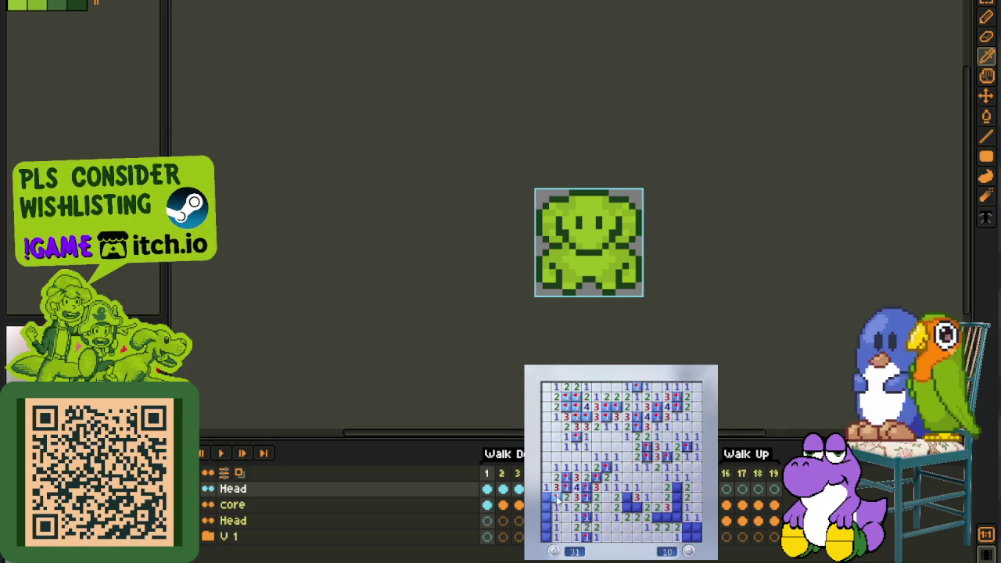
left_click(555, 507)
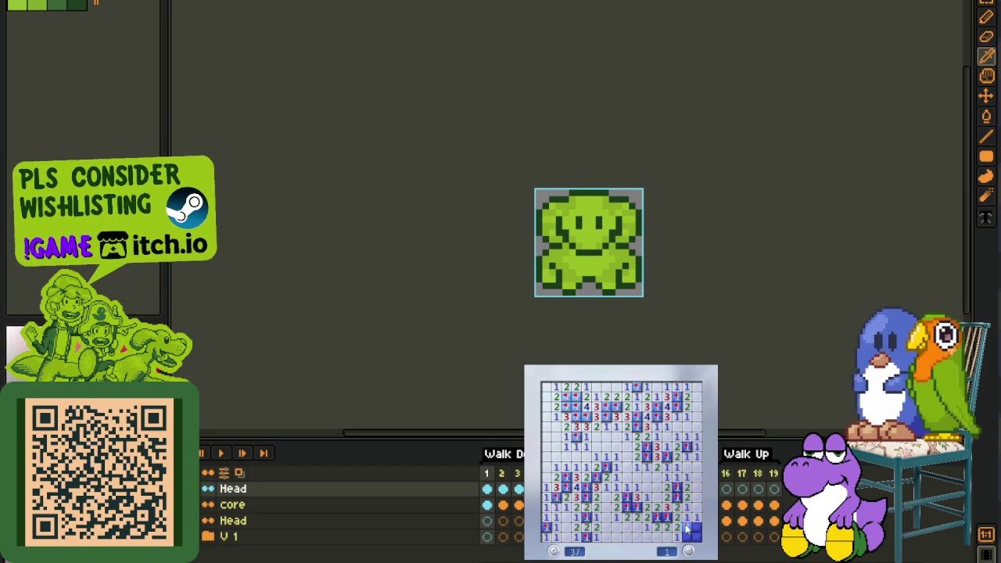
right_click(689, 533)
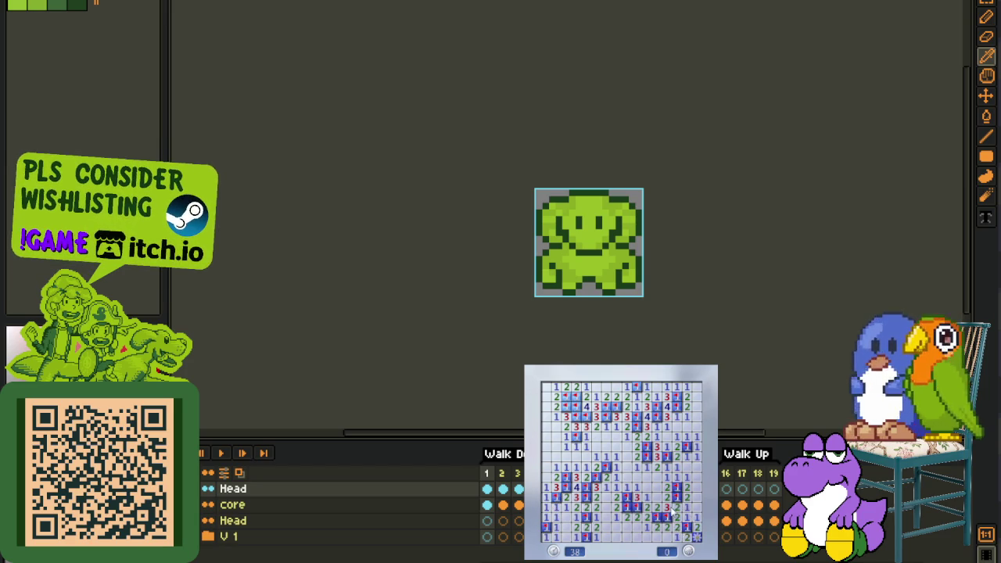
Start a new Minesweeper game, flagging top-left mines and opening the upper-right area
left_click(616, 513)
right_click(585, 487)
left_click(577, 487)
right_click(595, 467)
left_click(586, 477)
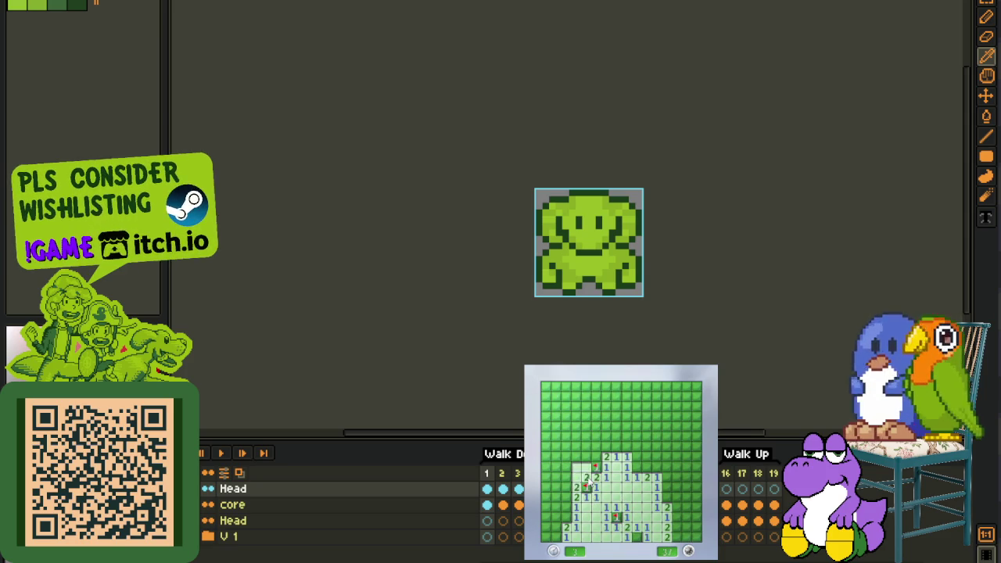
left_click(586, 438)
left_click(606, 437)
right_click(606, 426)
left_click(616, 437)
right_click(606, 445)
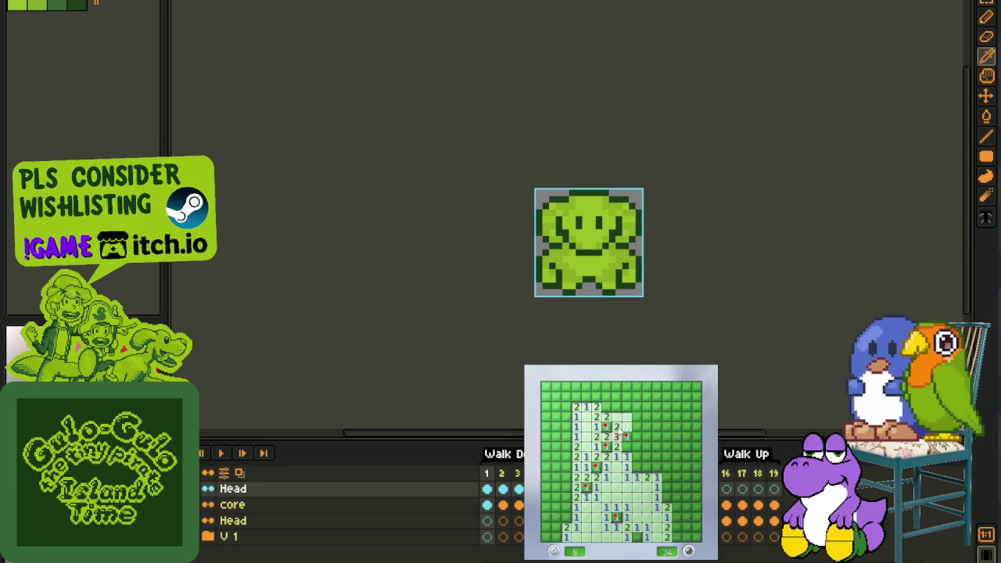
left_click(637, 447)
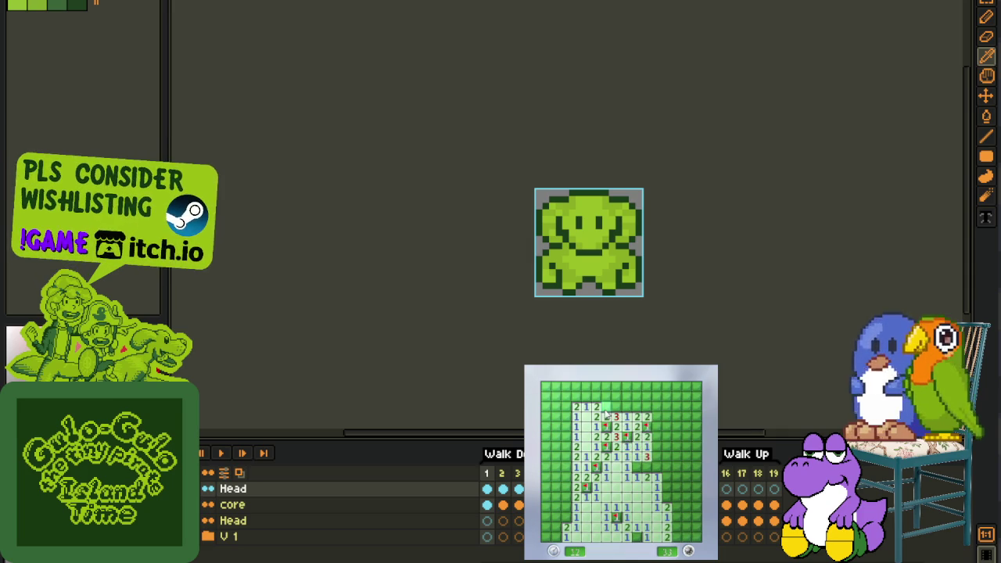
left_click(637, 415)
left_click(615, 397)
Reveal the second board's left columns until a guessed cell hits a mine
left_click(606, 386)
left_click(577, 396)
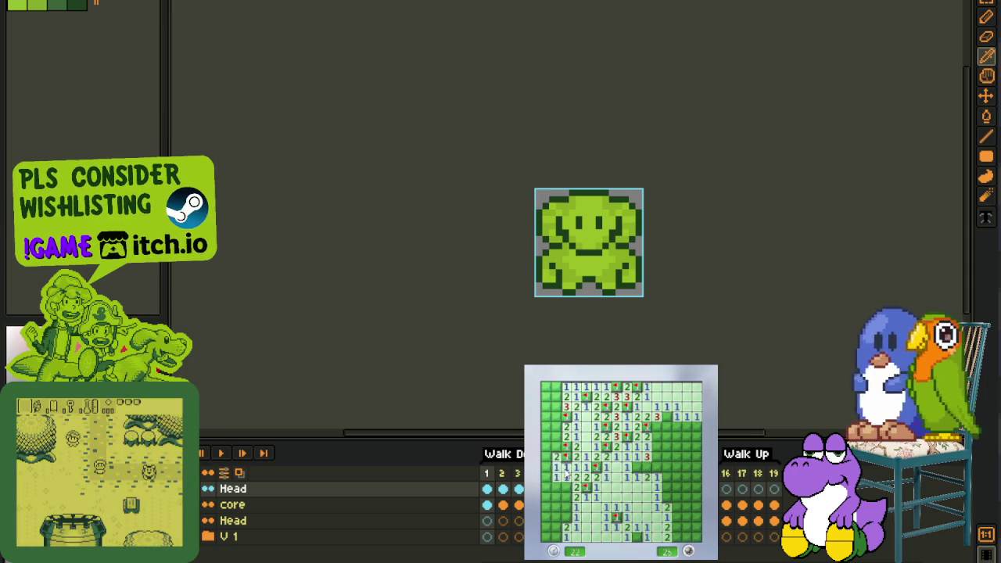
left_click(556, 467)
left_click(550, 426)
left_click(548, 416)
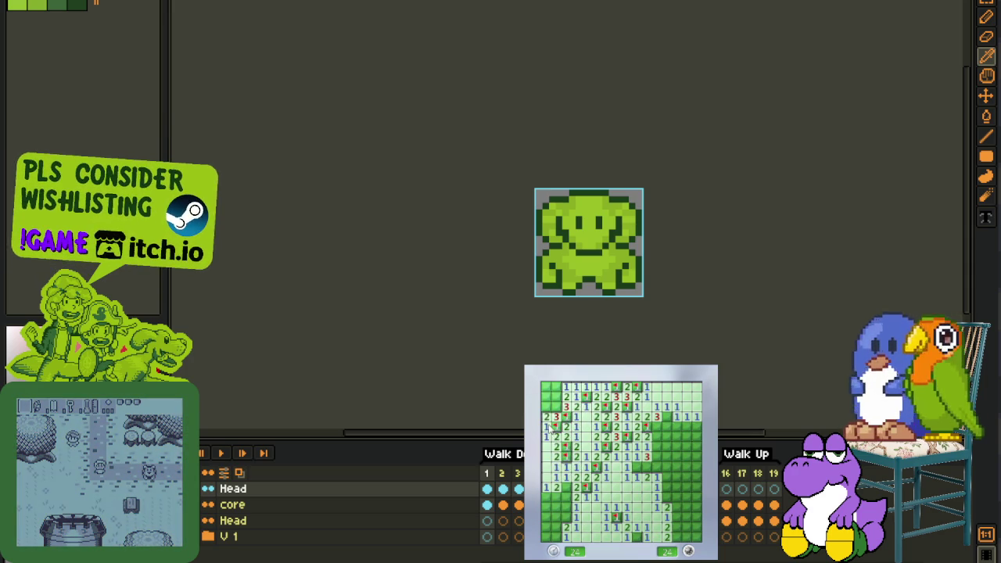
left_click(559, 391)
right_click(555, 396)
left_click(546, 386)
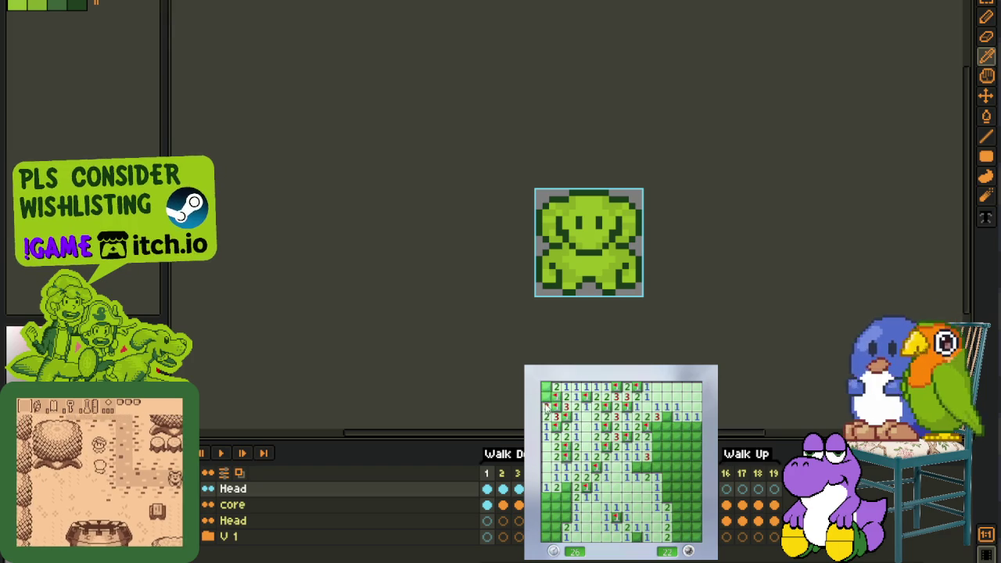
left_click(555, 466)
right_click(565, 486)
left_click(556, 516)
right_click(564, 516)
left_click(554, 501)
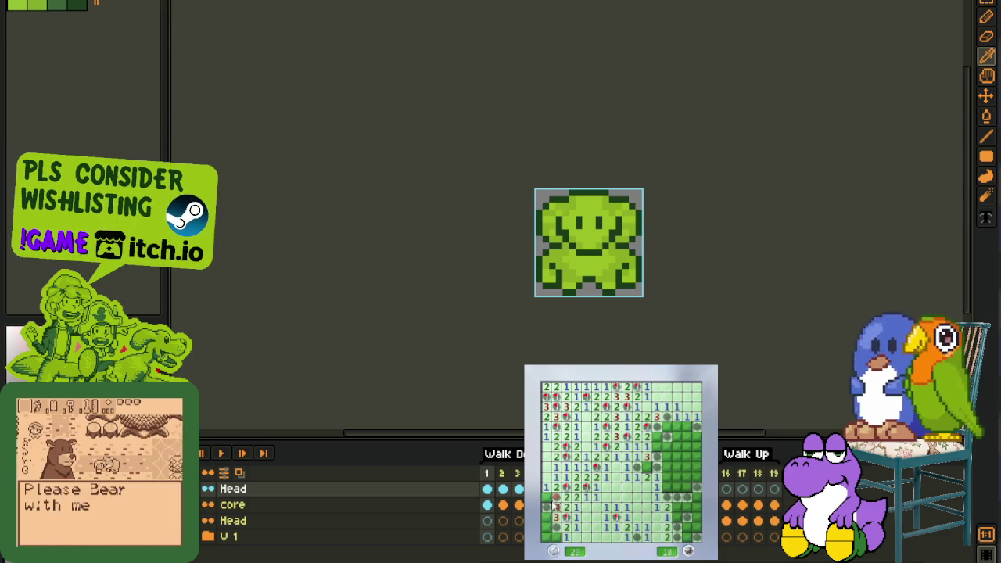
Start a fresh game, opening the lower and right areas and flagging edge mines
left_click(609, 507)
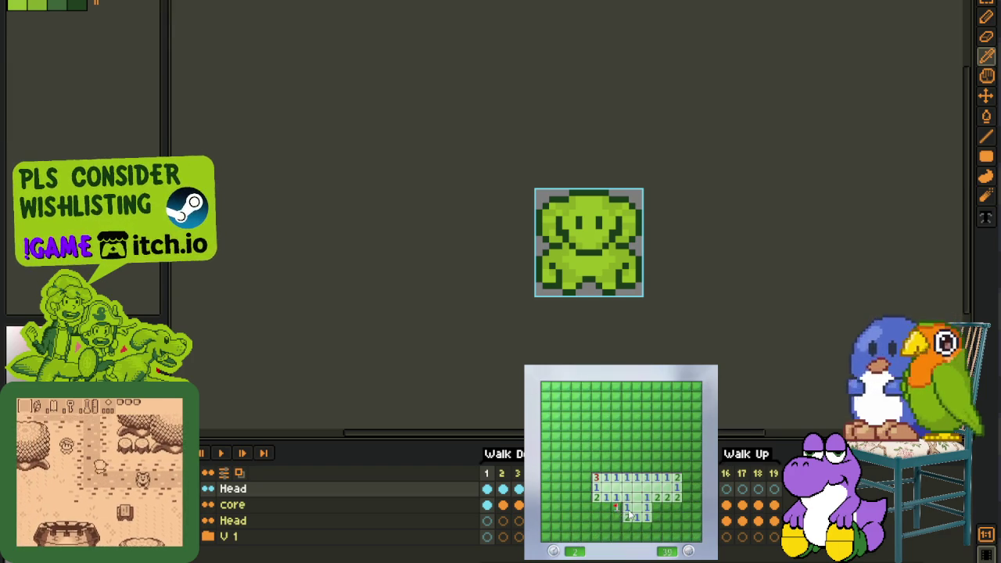
left_click(616, 527)
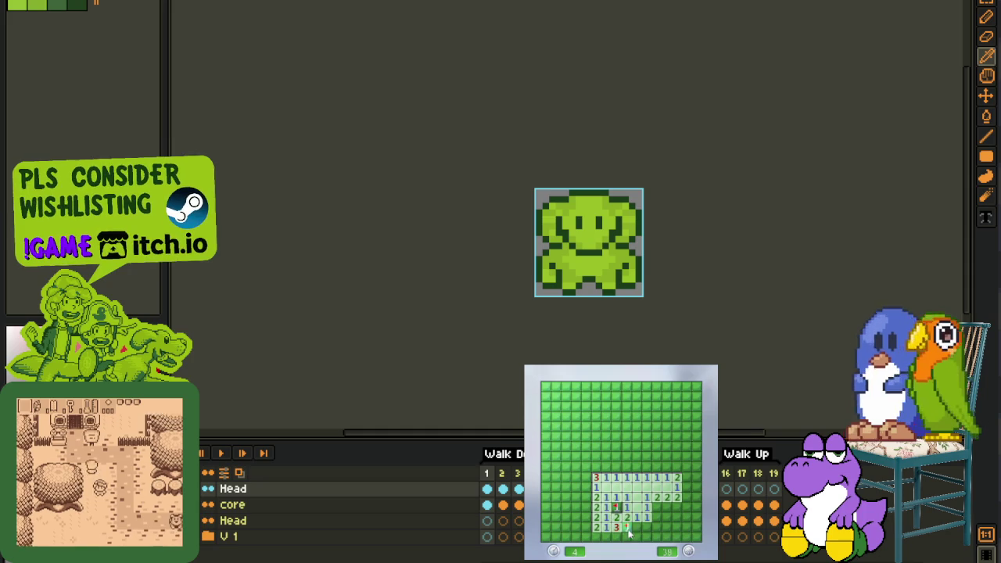
right_click(627, 536)
left_click(661, 517)
left_click(677, 509)
left_click(687, 513)
right_click(693, 524)
right_click(687, 538)
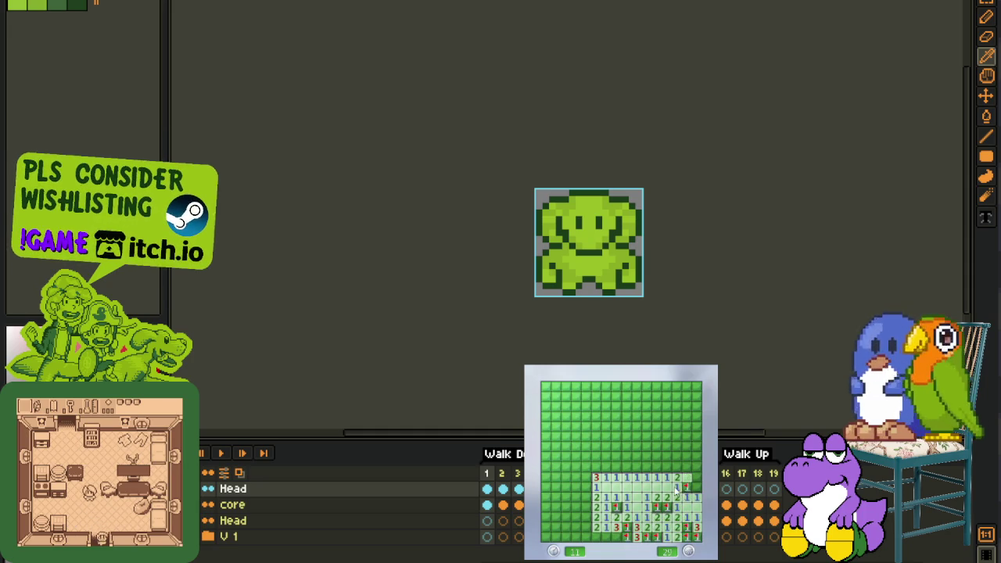
left_click(695, 468)
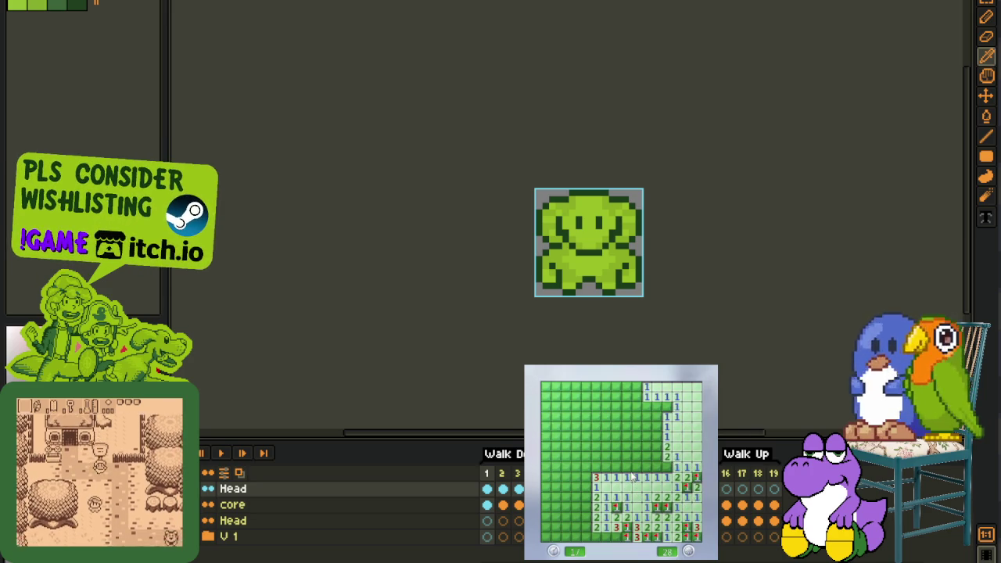
left_click(646, 467)
right_click(656, 465)
right_click(657, 455)
left_click(657, 424)
right_click(657, 435)
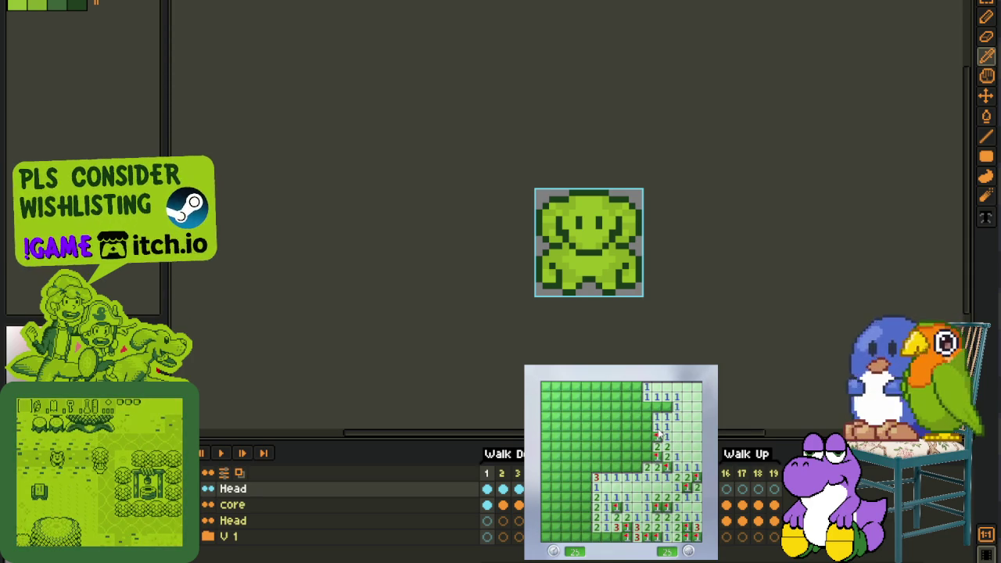
Flag mines and reveal safe cells across the middle and left side of the board
left_click(648, 448)
left_click(635, 456)
right_click(650, 435)
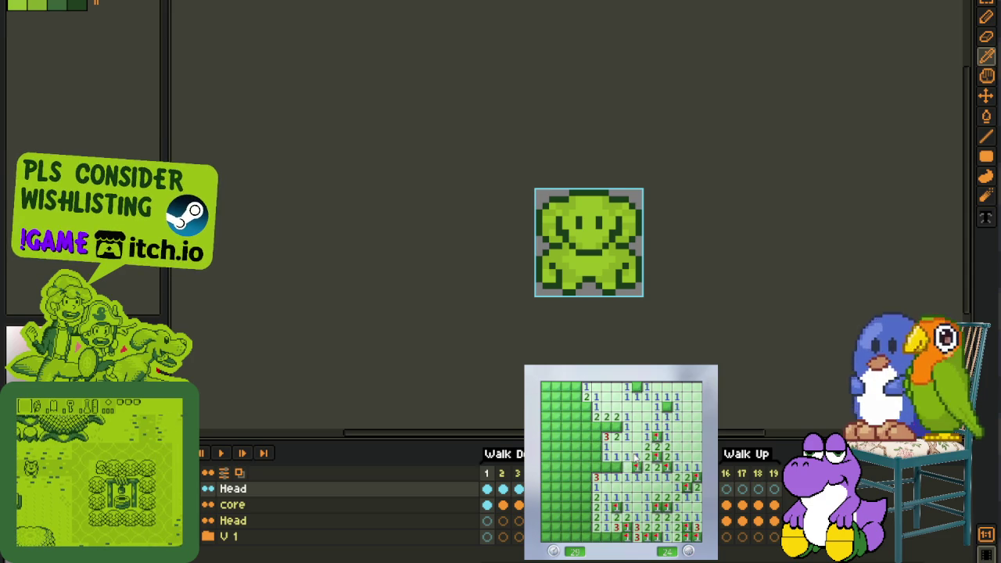
right_click(606, 467)
right_click(596, 446)
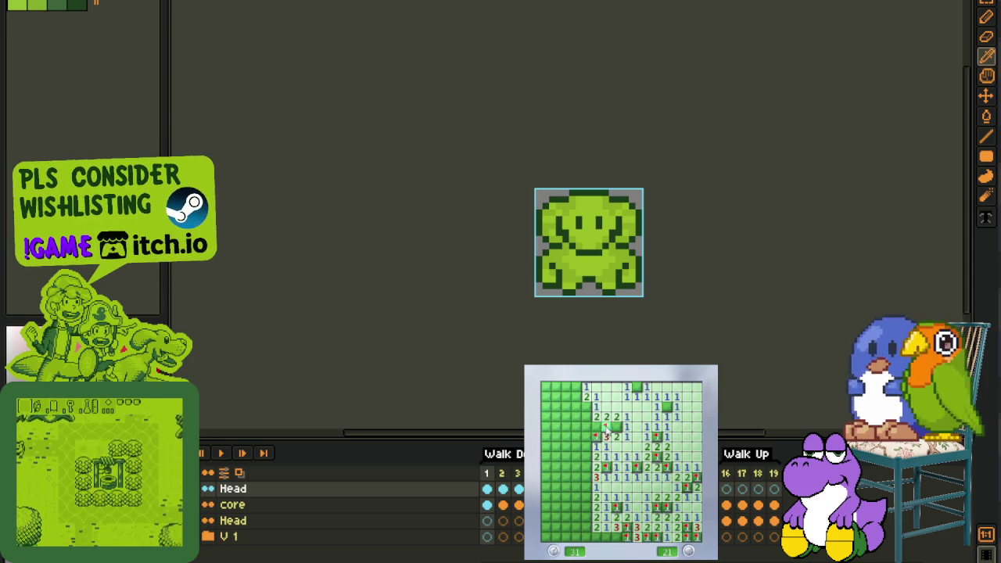
right_click(606, 426)
right_click(616, 426)
left_click(587, 435)
left_click(582, 417)
right_click(586, 407)
left_click(577, 406)
right_click(576, 456)
right_click(586, 466)
left_click(566, 466)
right_click(586, 486)
left_click(586, 496)
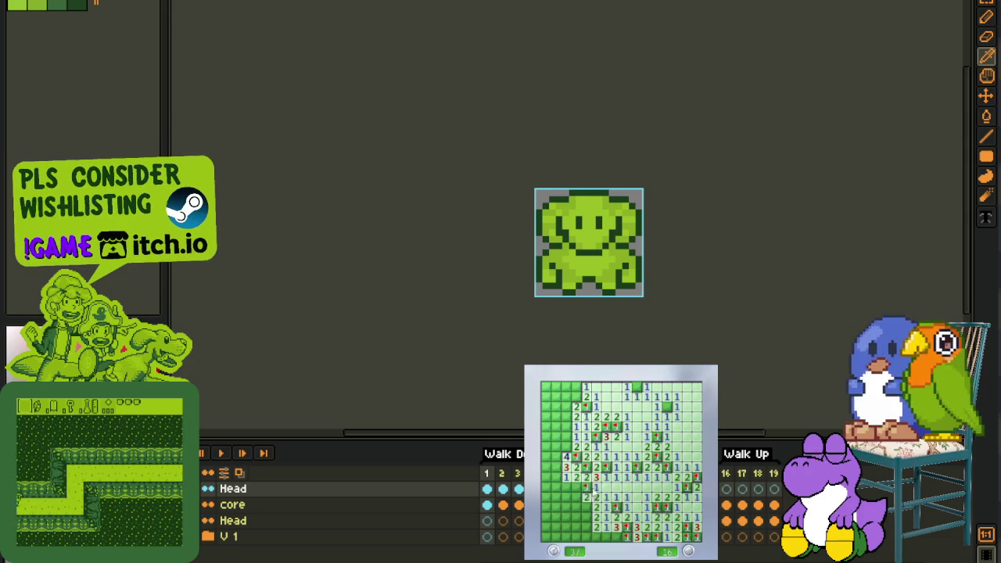
right_click(587, 507)
Flag the remaining lower-left and left-edge mines down to 7 left, then close Minesweeper
right_click(587, 517)
left_click(576, 496)
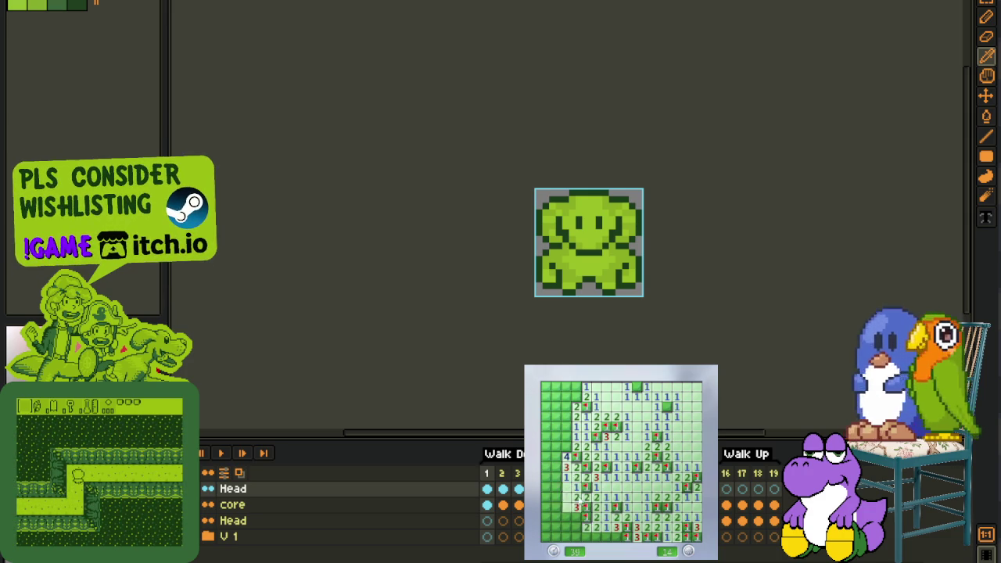
left_click(555, 486)
right_click(556, 506)
left_click(548, 517)
left_click(551, 527)
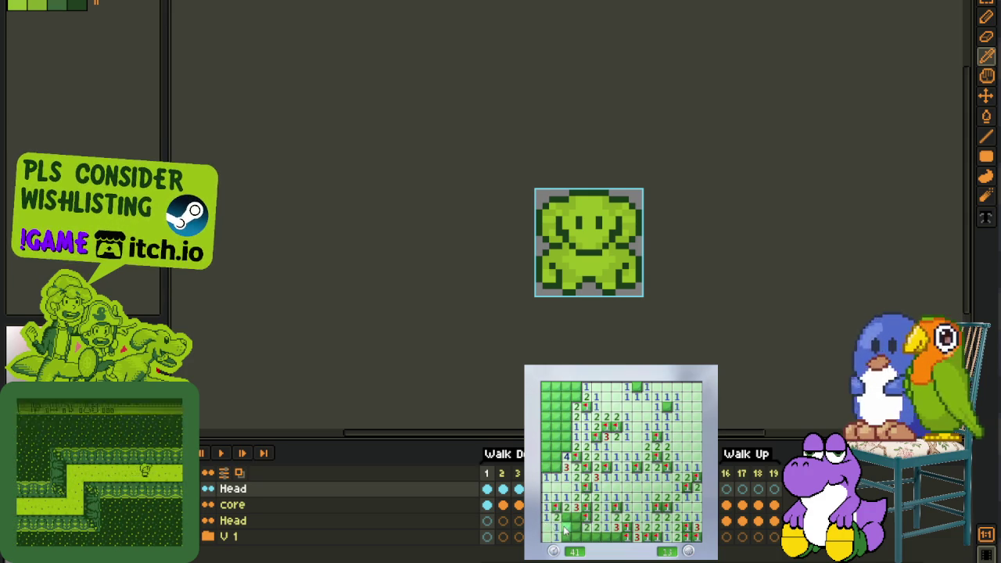
right_click(565, 537)
right_click(576, 527)
right_click(606, 536)
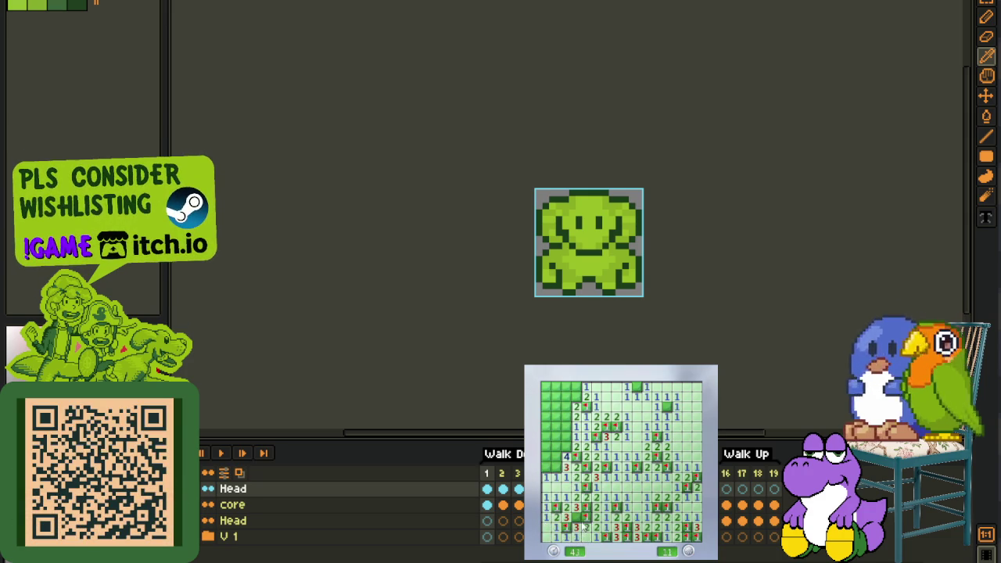
right_click(556, 467)
right_click(555, 457)
left_click(546, 467)
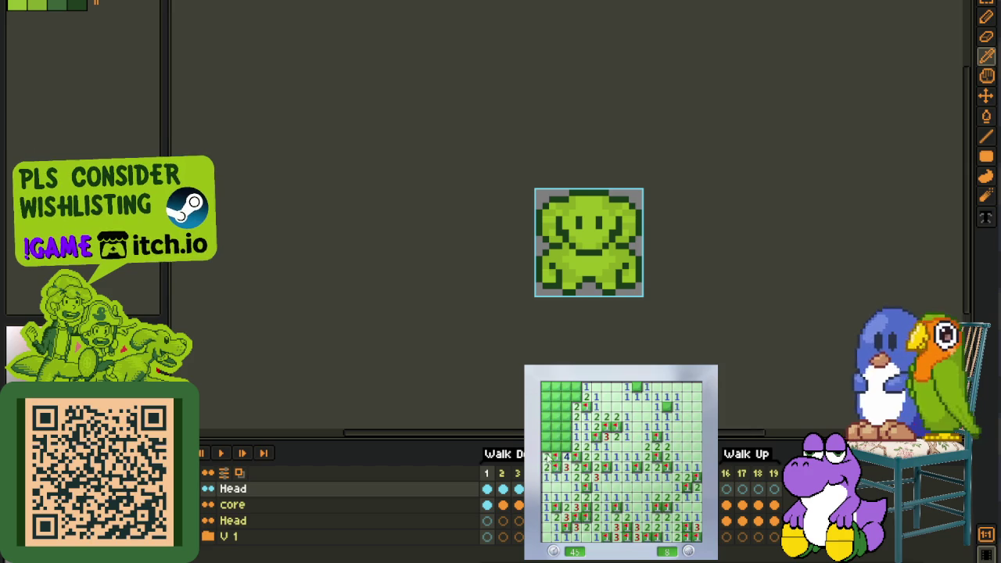
left_click(550, 447)
right_click(566, 427)
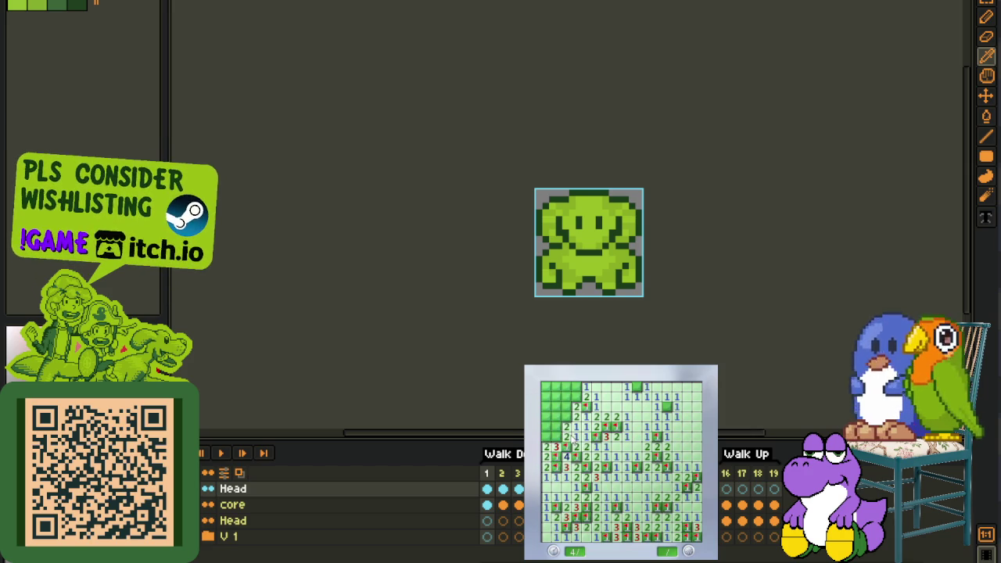
left_click(712, 307)
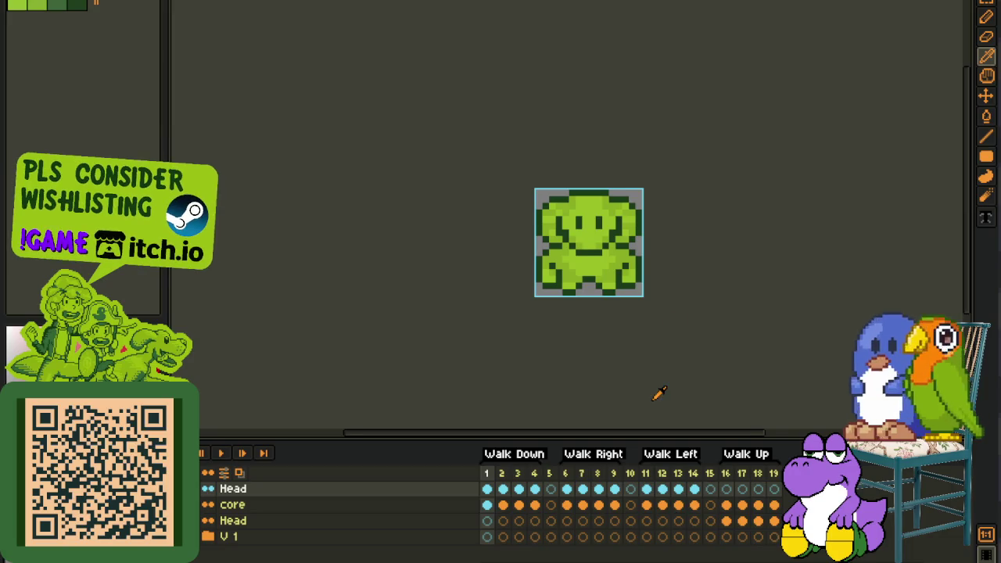
Switch to the walking NPC sprite with Head, Model and Version 1 layers and pan it into view
scroll(560, 324, "up", 1)
scroll(616, 236, "up", 1)
scroll(625, 219, "up", 1)
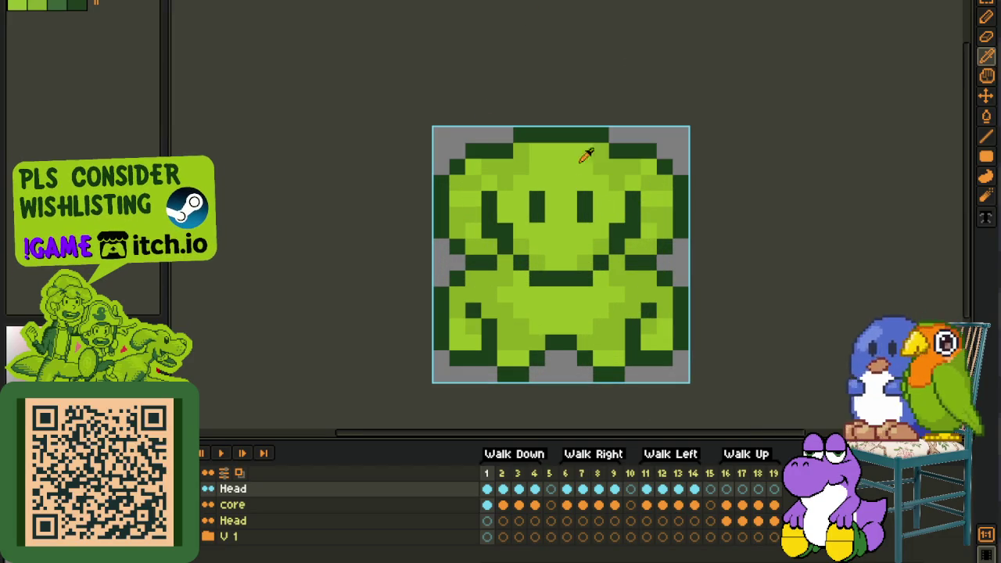
left_click(956, 162)
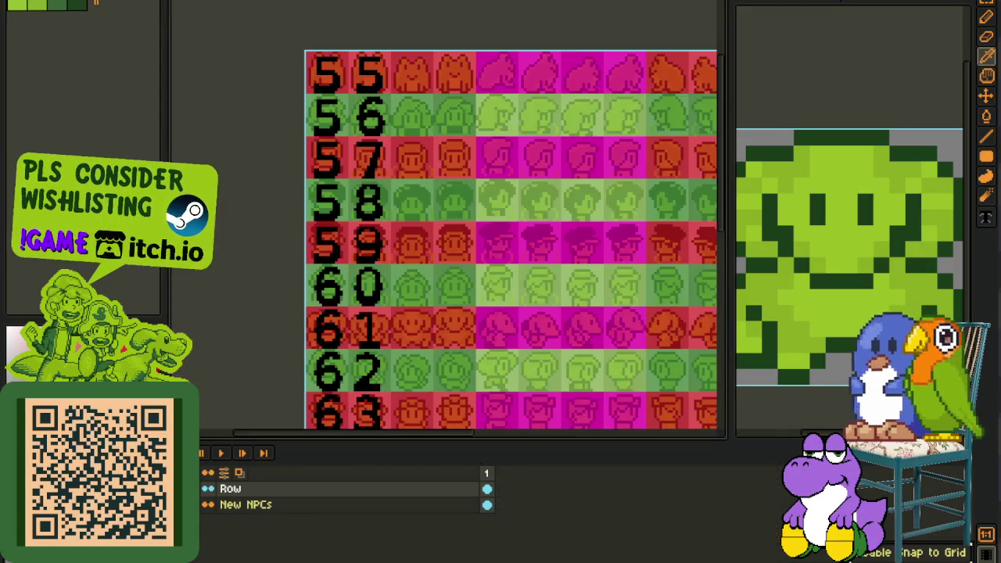
key("ctrl+Tab")
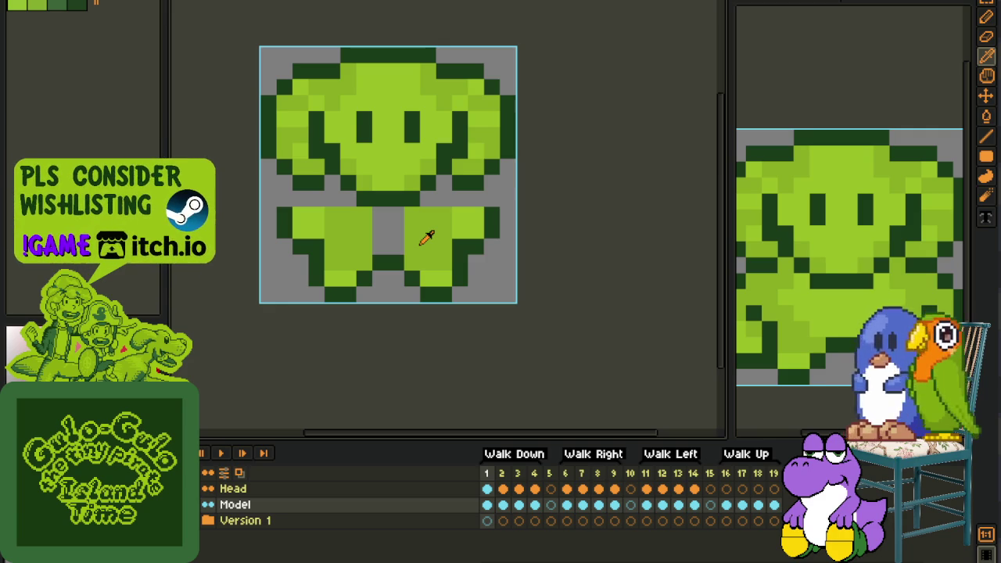
left_click_drag(424, 312, 338, 369)
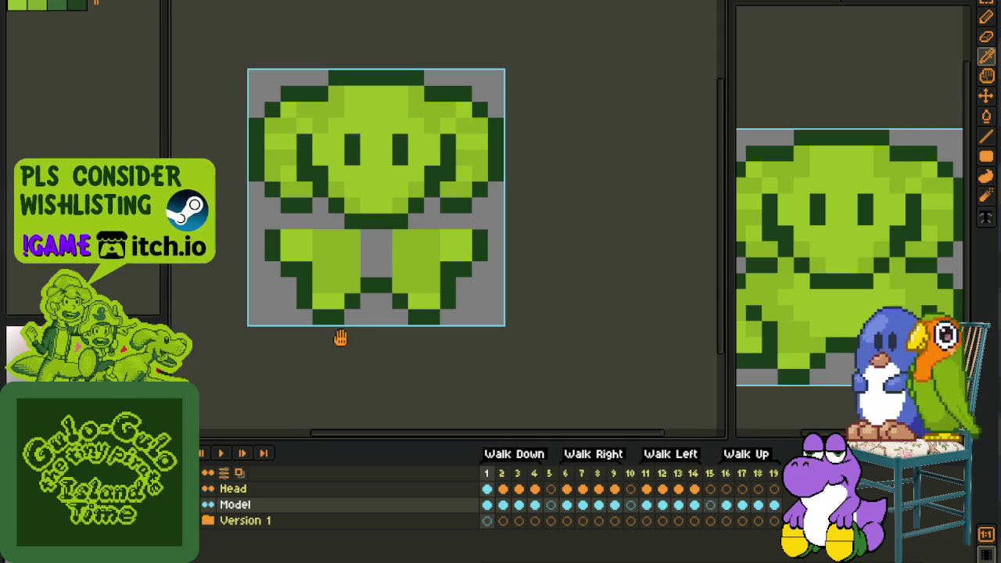
Fill the gap between the NPC's split legs with green
scroll(344, 344, "right", 2)
scroll(273, 391, "down", 1)
scroll(283, 380, "down", 2)
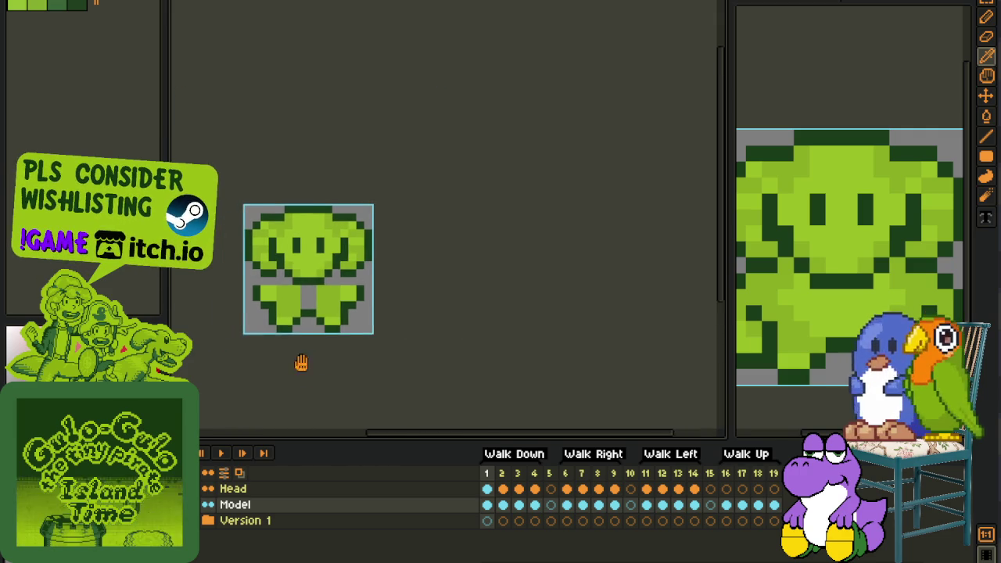
scroll(301, 360, "left", 2)
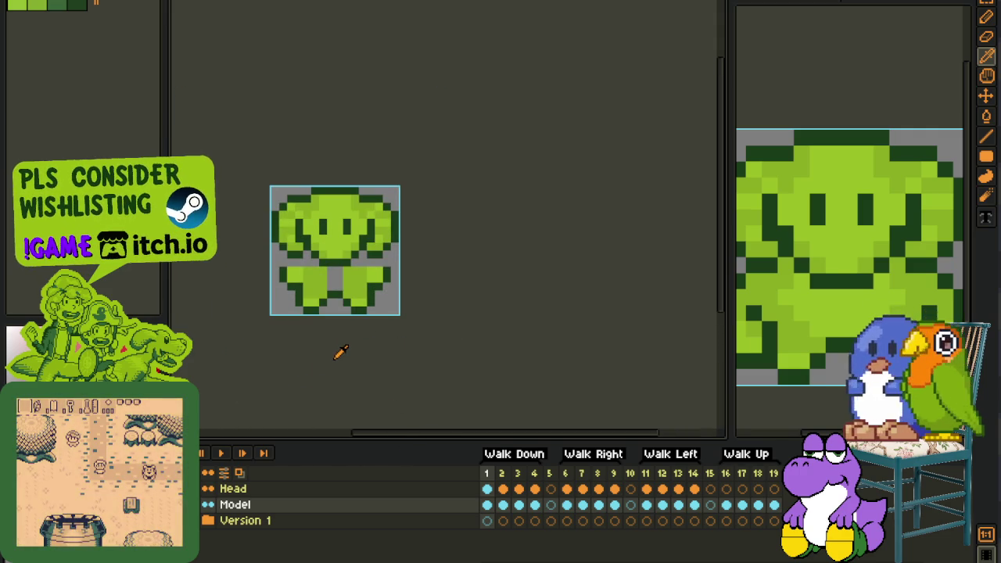
scroll(354, 330, "down", 1)
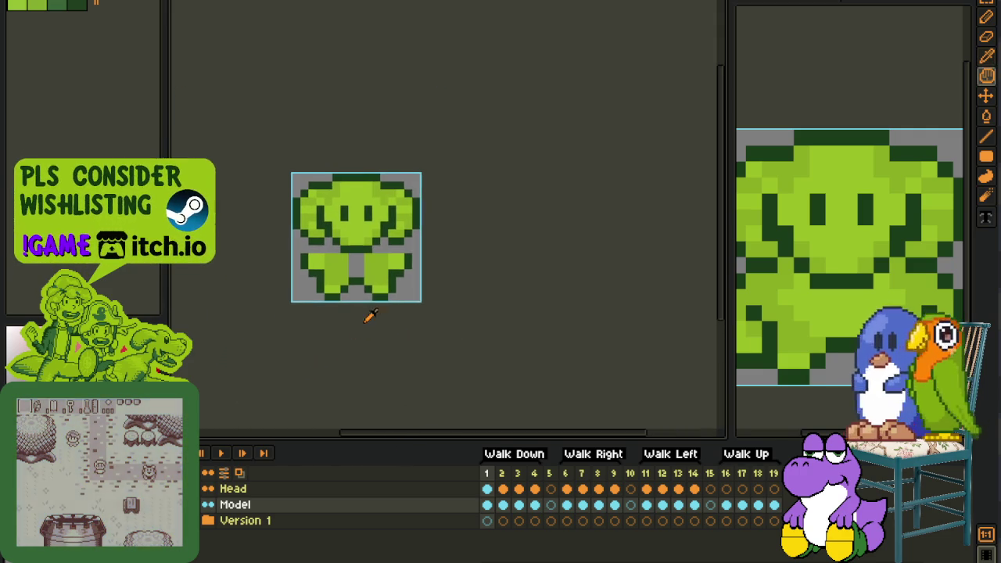
scroll(370, 297, "up", 1)
scroll(431, 308, "up", 1)
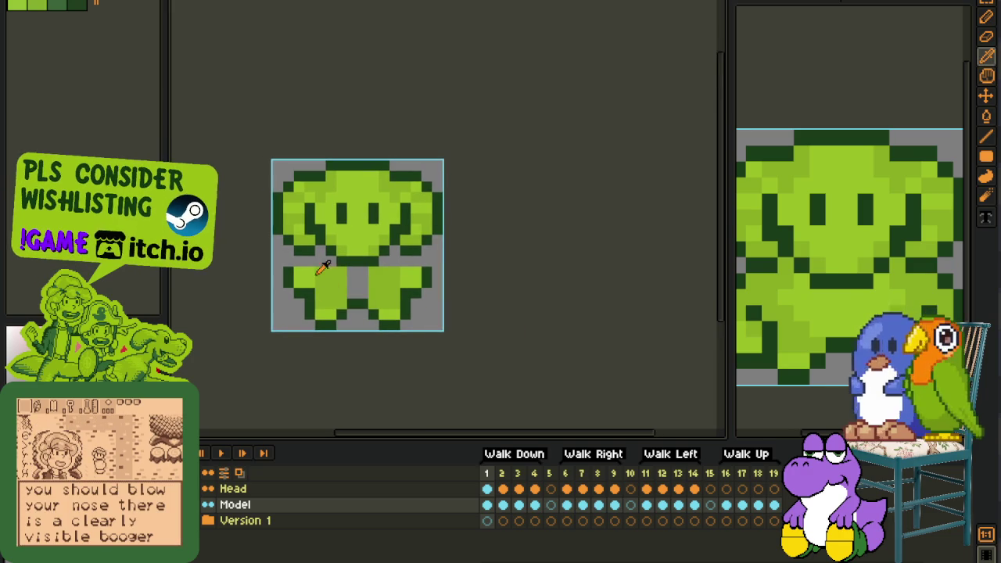
scroll(320, 261, "up", 1)
left_click_drag(378, 275, 398, 314)
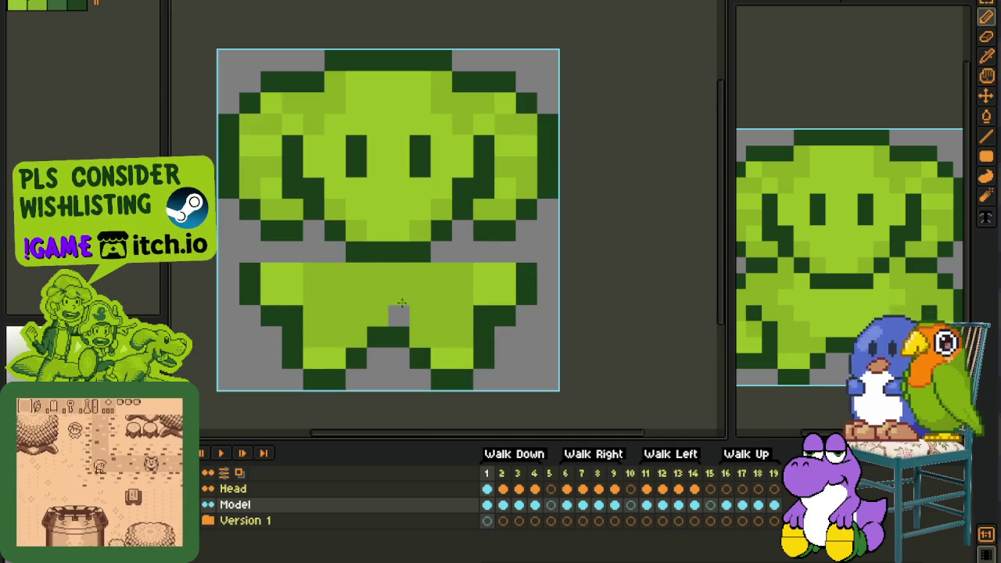
Erase the stray left arm pixels and the body's top-right corner pixels
key("i")
scroll(313, 266, "down", 1)
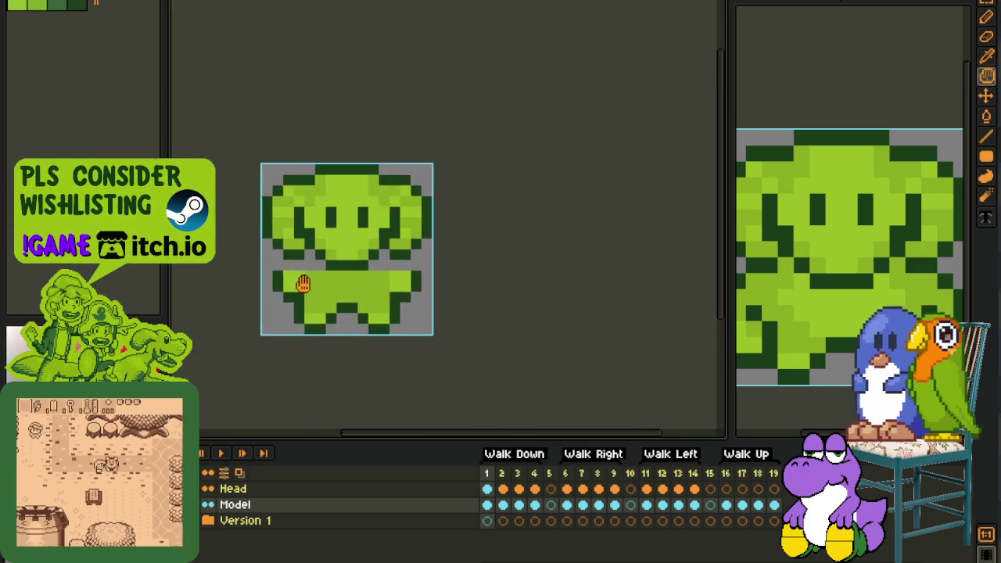
scroll(347, 268, "up", 1)
key("e")
mouse_move(336, 291)
left_mouse_down()
mouse_move(313, 269)
mouse_move(352, 268)
mouse_move(377, 247)
left_mouse_up()
left_click(569, 289)
mouse_move(568, 290)
left_mouse_down()
mouse_move(589, 266)
mouse_move(558, 272)
mouse_move(548, 244)
left_mouse_up()
Redraw the dark outline pixels along the body's left and right edges
key("b")
left_click(394, 270)
left_click(356, 270)
left_click(357, 247)
Sample the sprite's light green and paint the body's top-left corner and neck-side pixels
key("i")
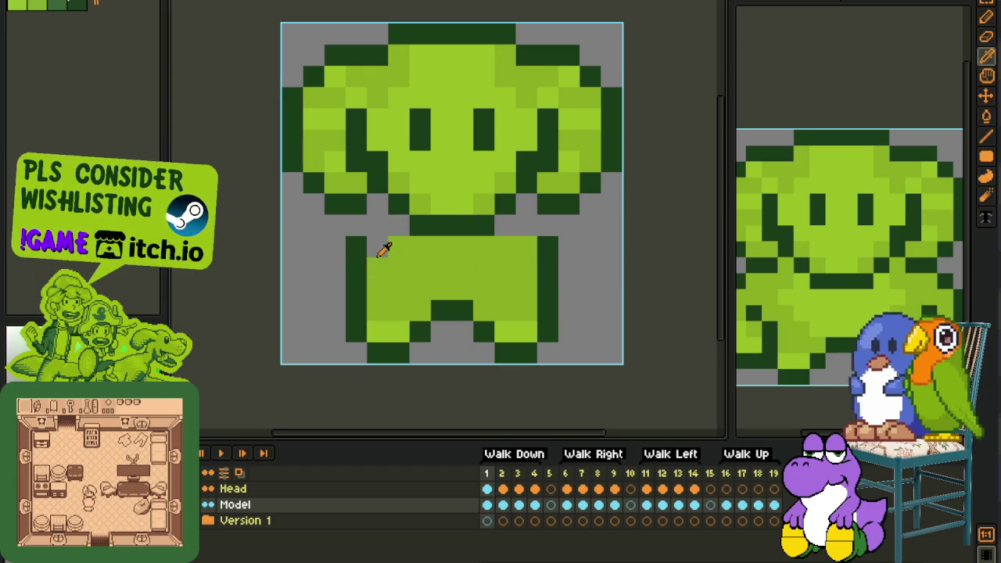
left_click(407, 262)
key("b")
left_click(386, 248)
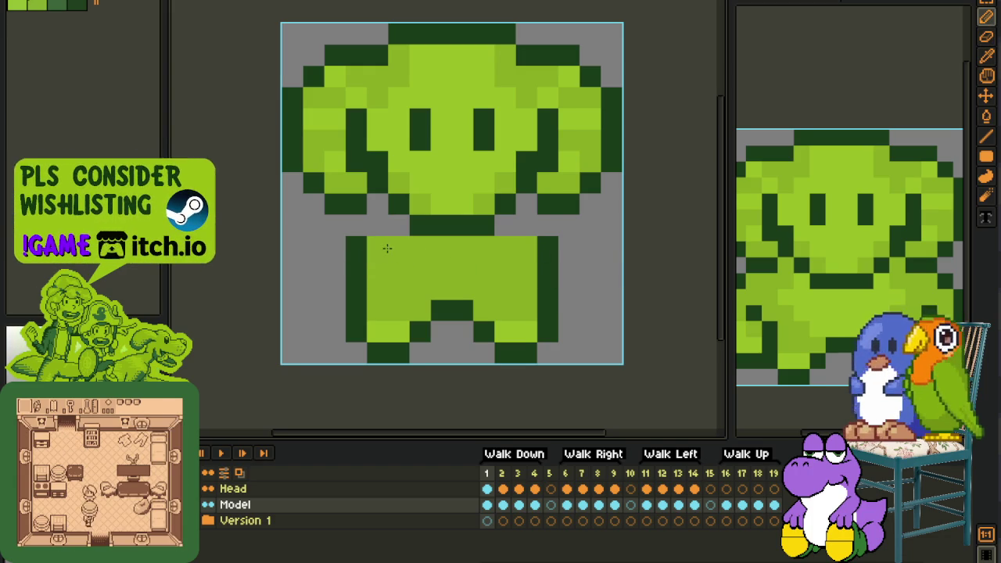
left_click(505, 225)
left_click(527, 226)
Fill the remaining grey pixels beside the neck and upper-left body light green
left_click(399, 225)
left_click(378, 225)
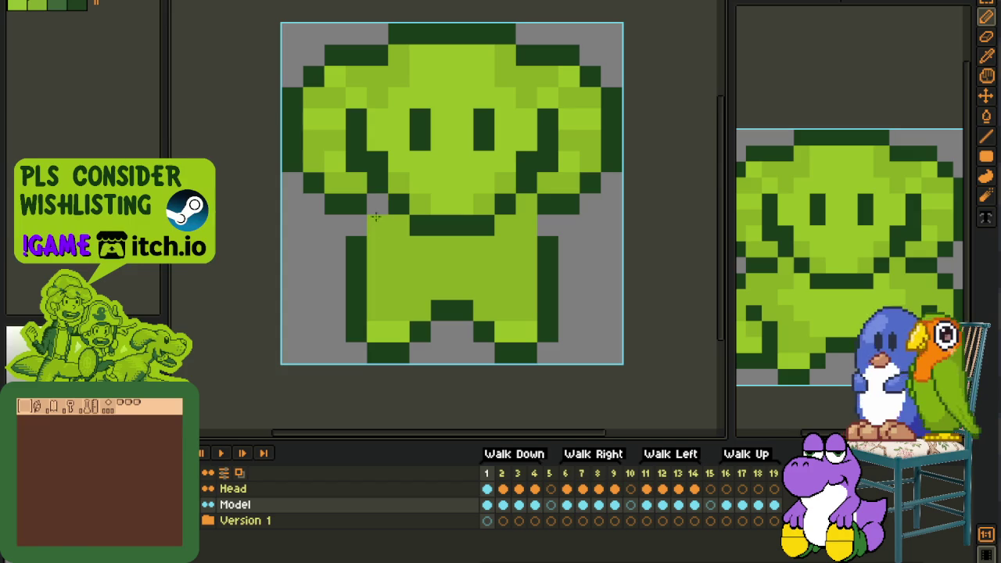
left_click(377, 208)
left_click(363, 229)
left_click(547, 225)
scroll(547, 229, "down", 2)
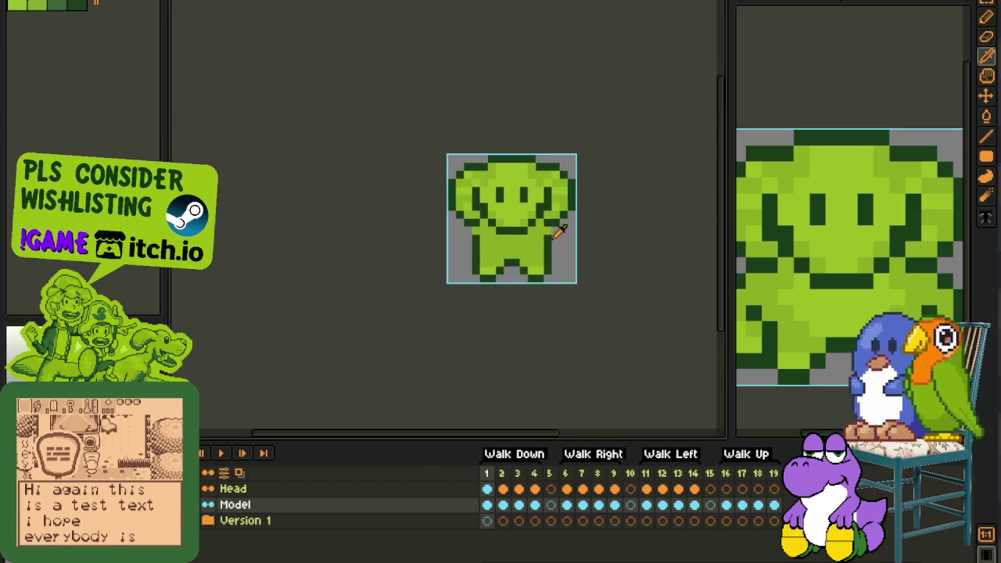
scroll(547, 232, "up", 2)
left_click(383, 240)
Cut the body from the Model layer and paste it into Walk Down frames 3 and 1
scroll(433, 245, "down", 2)
key("i")
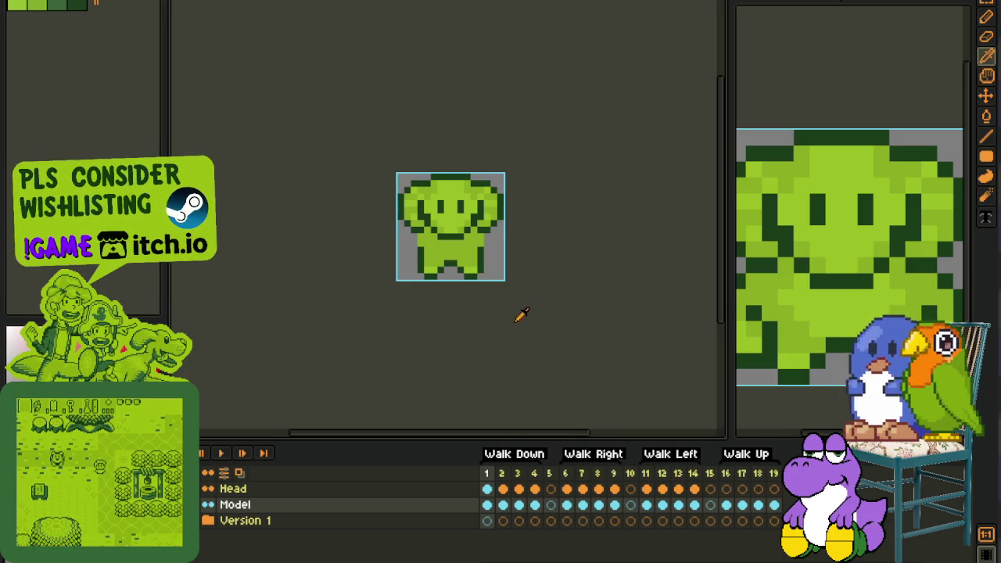
scroll(514, 321, "up", 1)
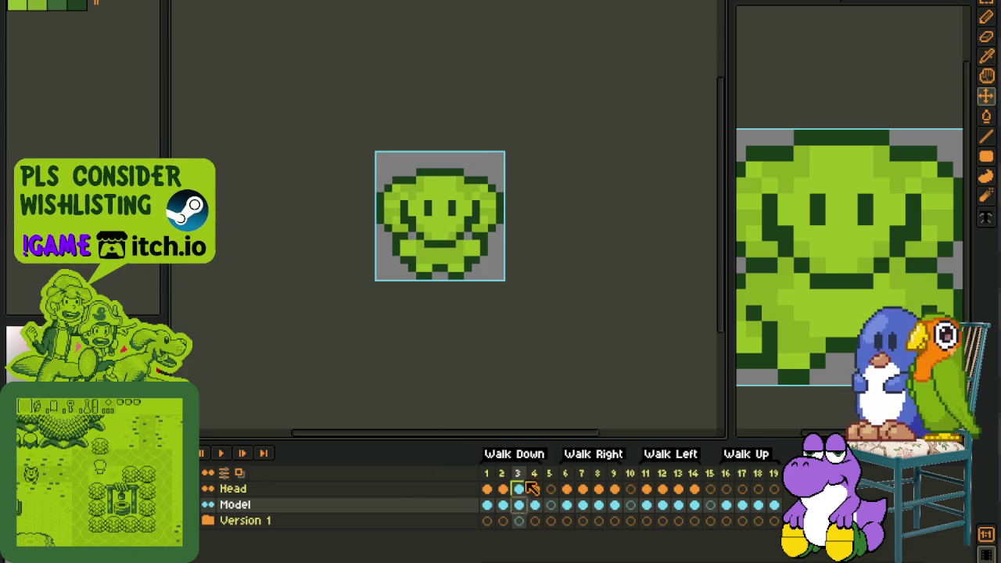
key("b")
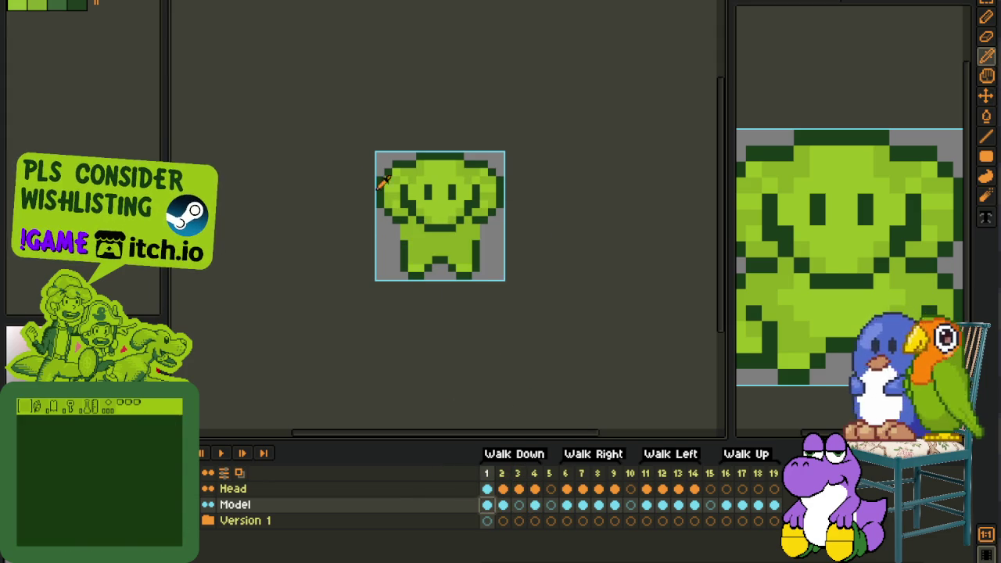
key("m")
left_click_drag(362, 161, 625, 352)
key("Delete")
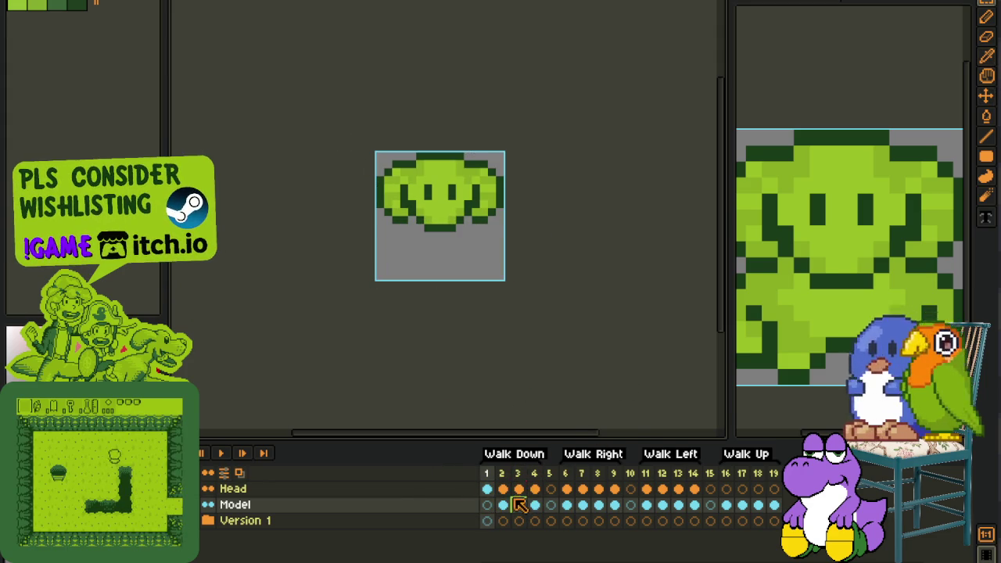
left_click(518, 505)
key("ctrl+v")
left_click(486, 504)
key("ctrl+v")
left_click(569, 386)
Undo the paste on frame 2 and delete its body instead
left_click(503, 505)
key("ctrl+v")
key("ctrl+z")
left_click_drag(365, 123, 618, 371)
key("Delete")
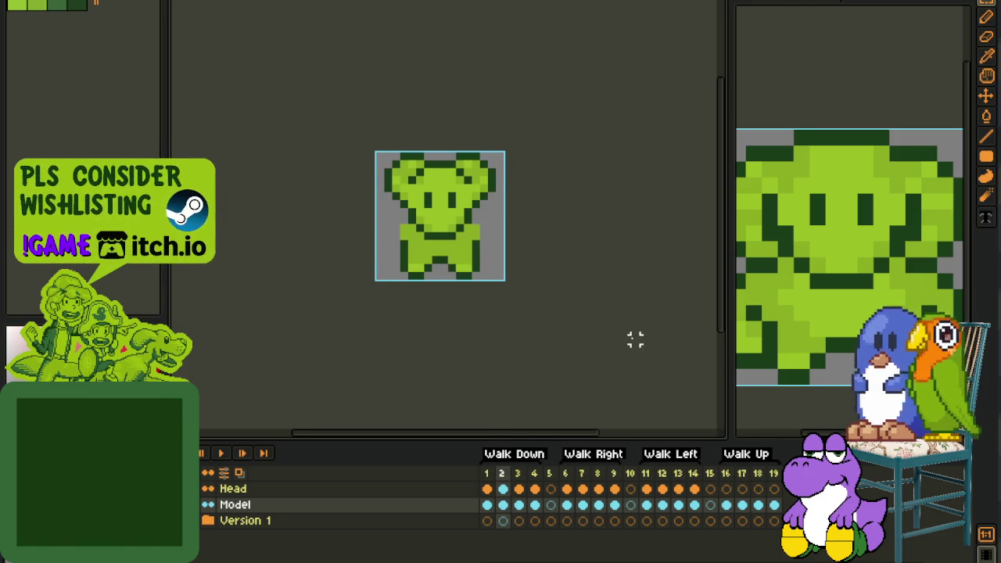
Check frame 4's body and feet, restoring an accidental delete, then play the walk
scroll(357, 235, "up", 3)
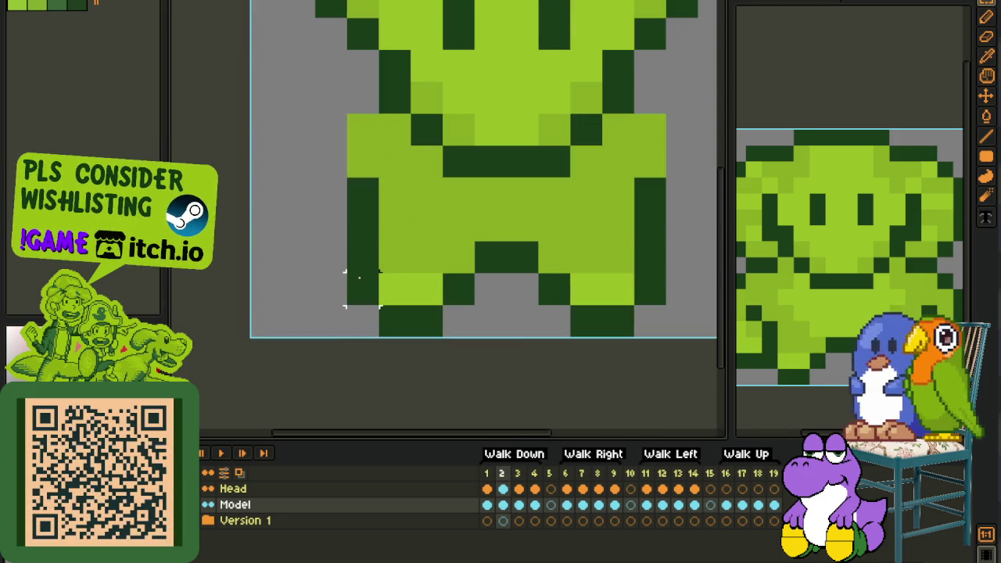
left_click_drag(358, 276, 477, 332)
scroll(592, 283, "down", 3)
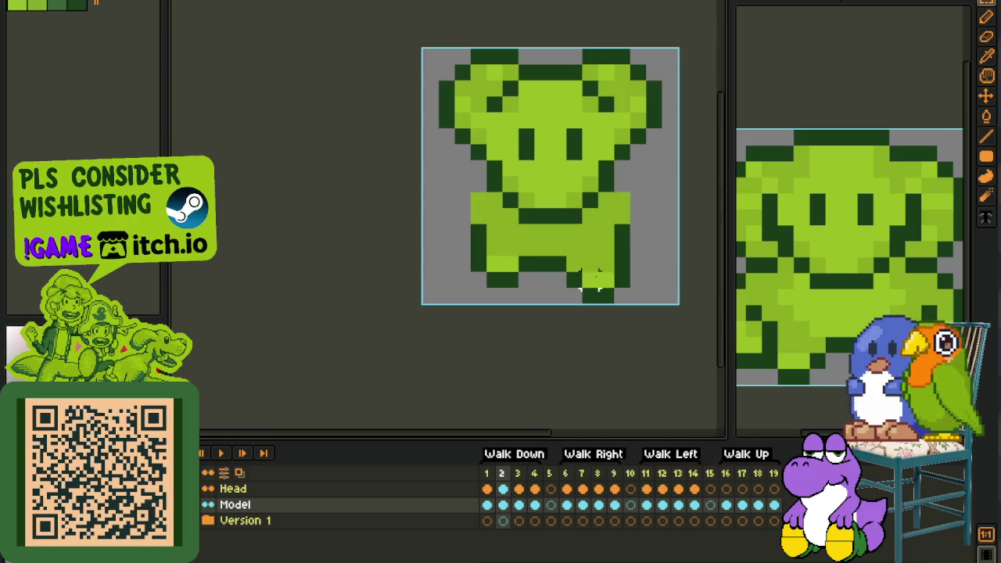
left_click(534, 504)
left_click_drag(655, 290, 624, 311)
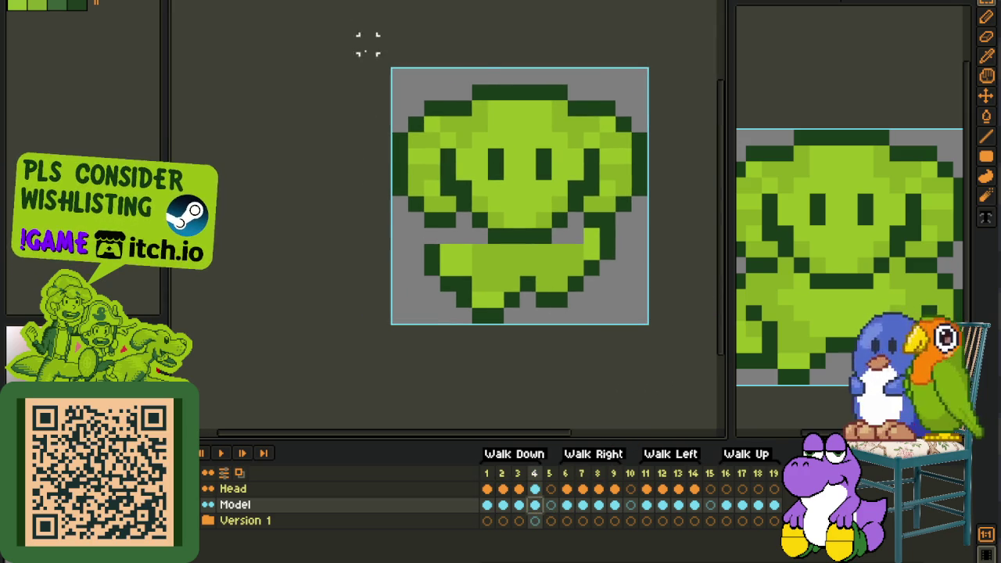
key("Delete")
key("ctrl+z")
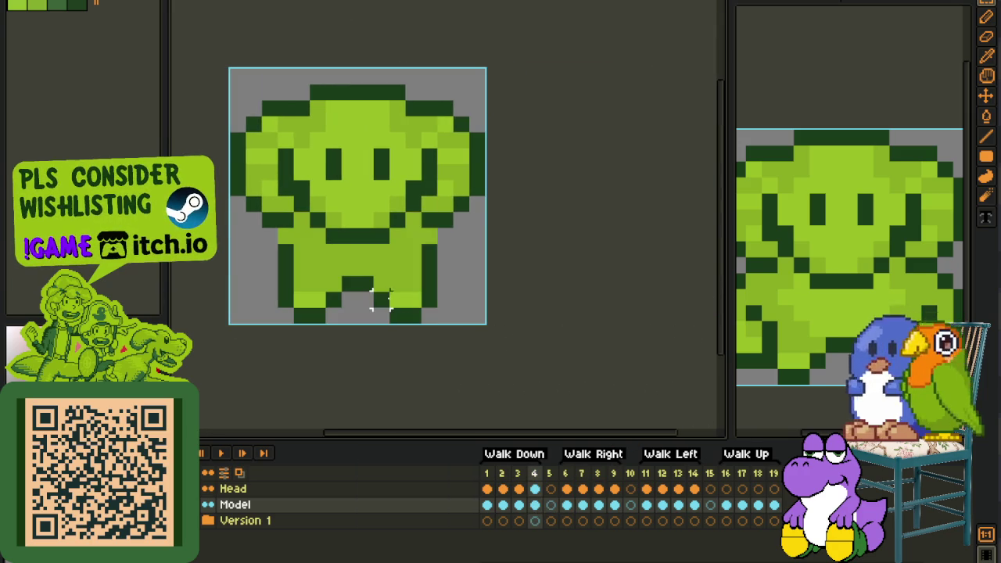
left_click_drag(380, 301, 480, 329)
scroll(555, 284, "down", 2)
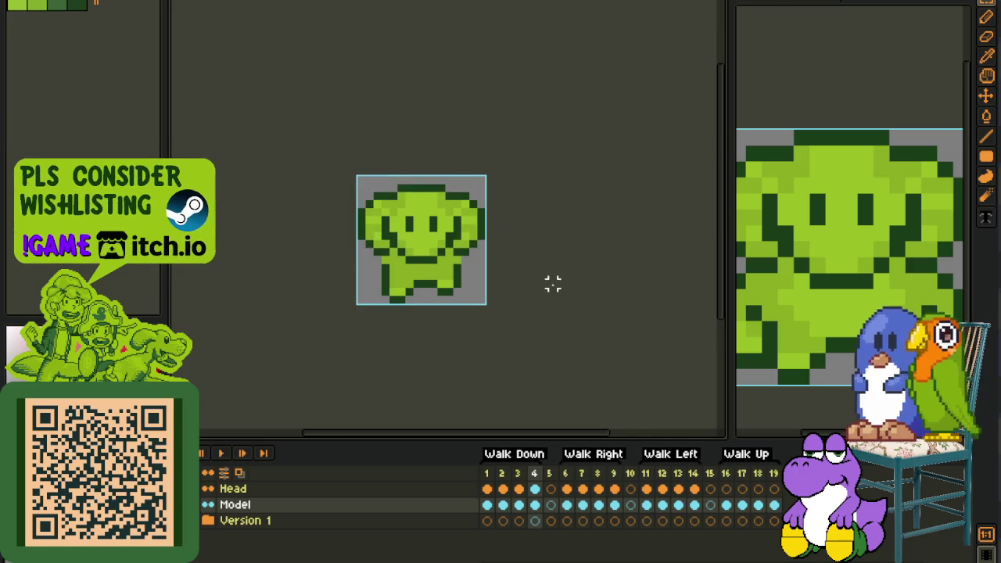
left_click(222, 453)
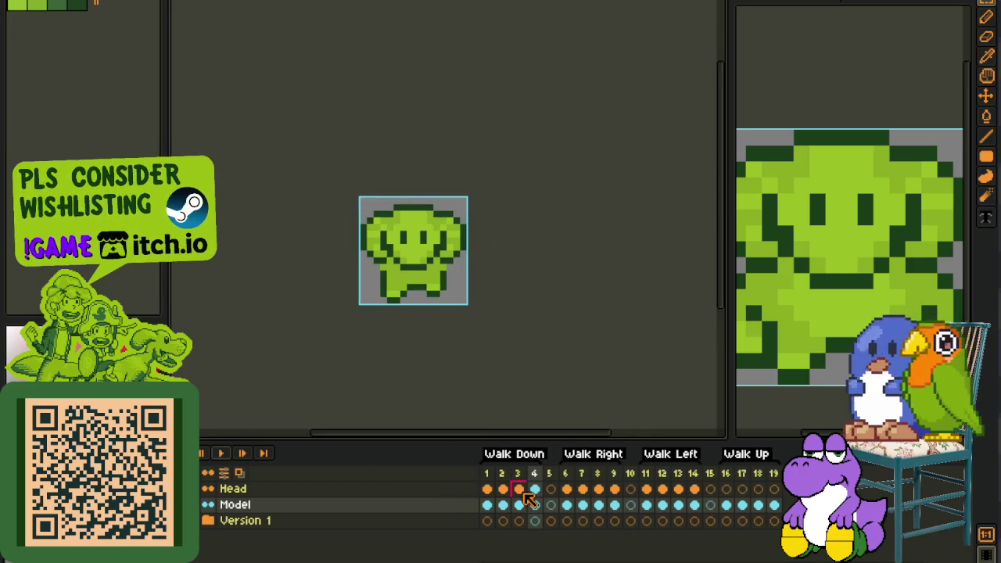
Stop playback and compare the poses in Walk Down frames 1 and 2
left_click(503, 490)
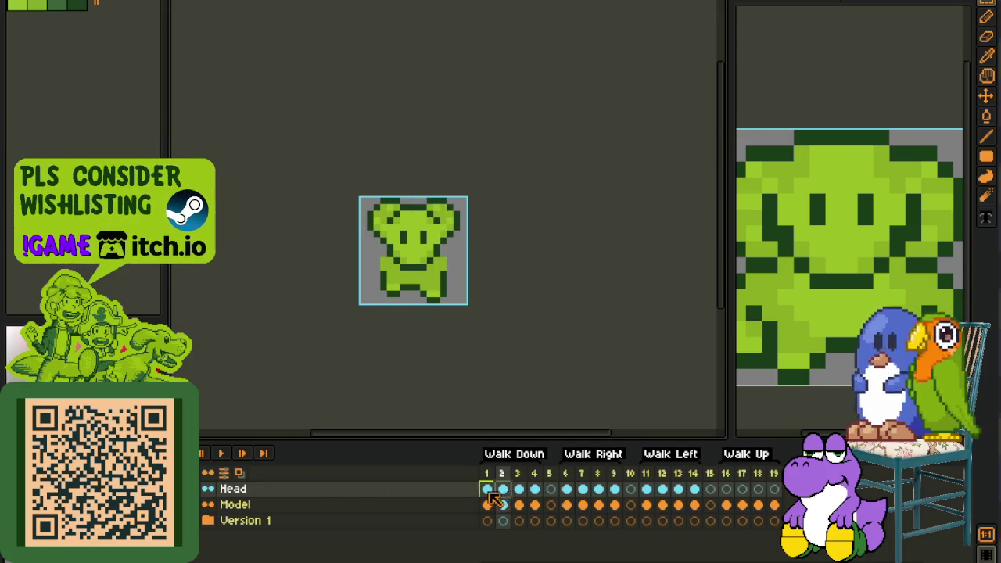
left_click(487, 490)
left_click(502, 504)
key("ctrl+a")
key("ctrl+d")
left_click(487, 488)
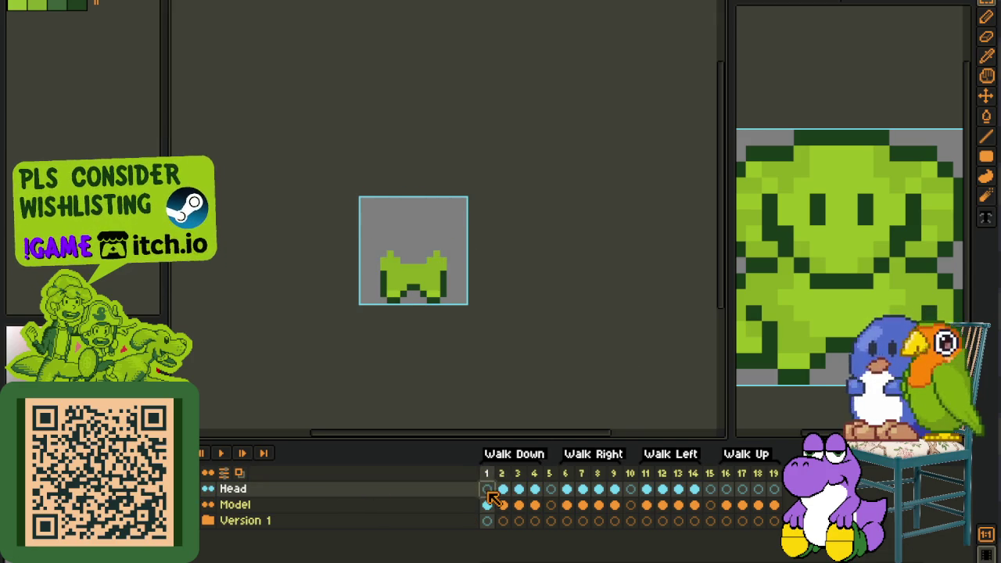
left_click(505, 493)
Step through frames 3 and 4, then delete and restore frame 2's head
key("ctrl+a")
left_click(518, 491)
left_click(538, 493)
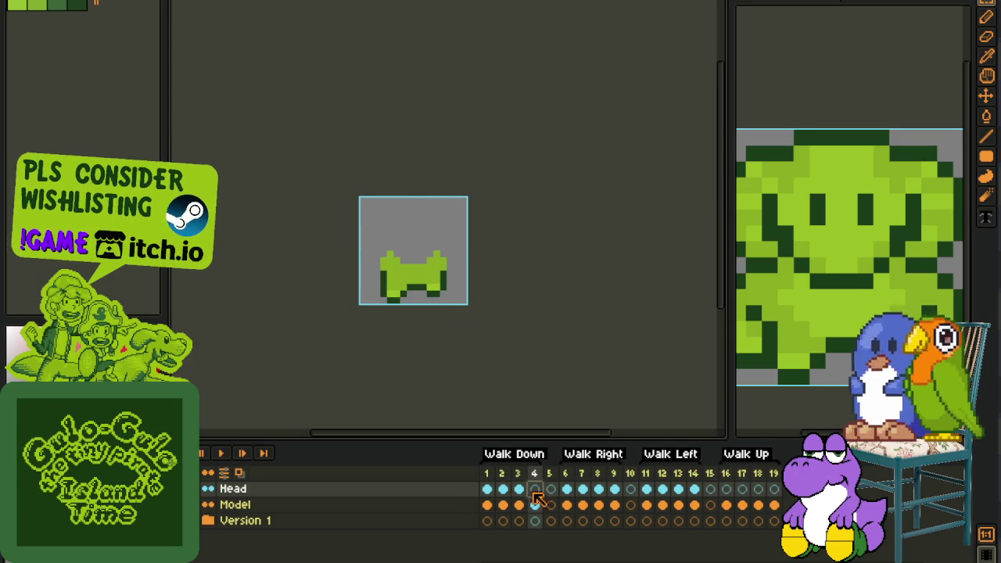
left_click(503, 489)
key("Delete")
key("ctrl+z")
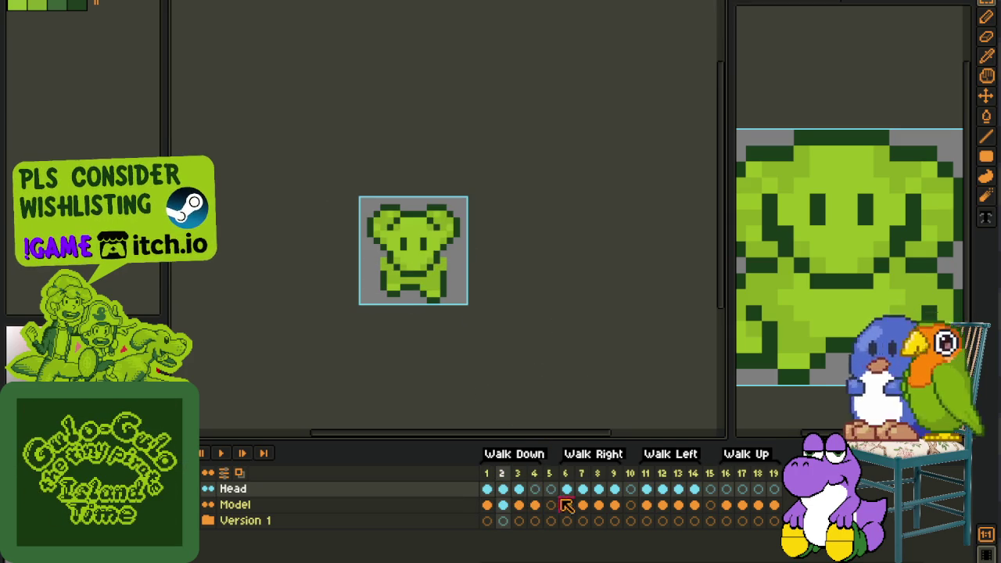
key("Right")
key("Right")
key("Right")
key("Left")
key("ctrl+v")
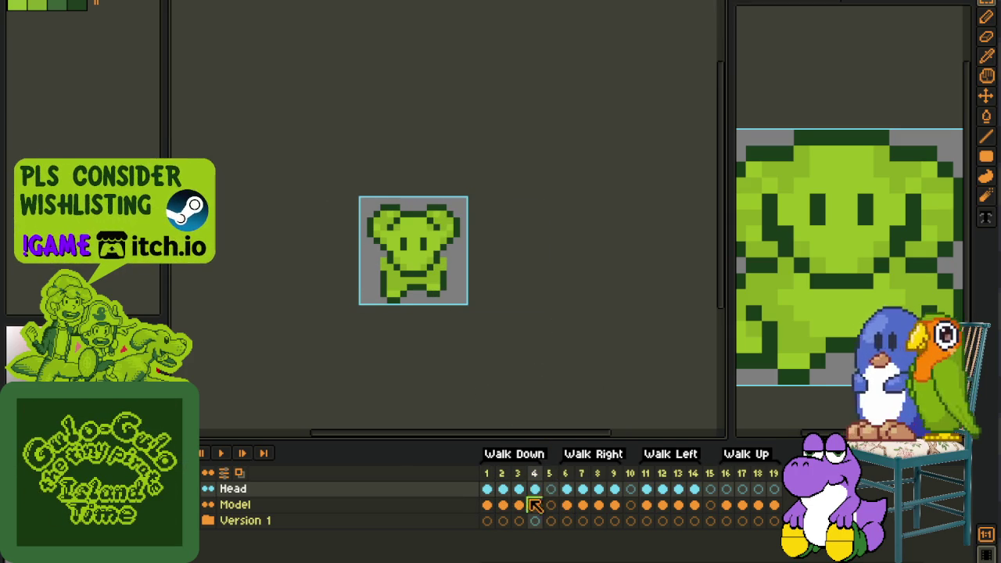
Replace frame 3's old head with the pasted rounded-eared head and replay the walk
left_click(519, 488)
key("Delete")
key("ctrl+v")
key("Return")
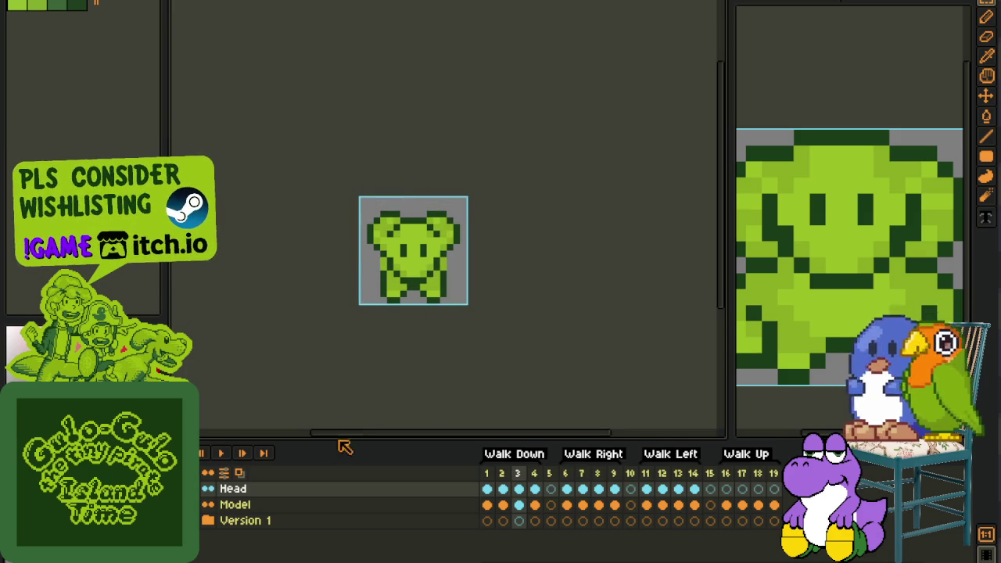
left_click(219, 454)
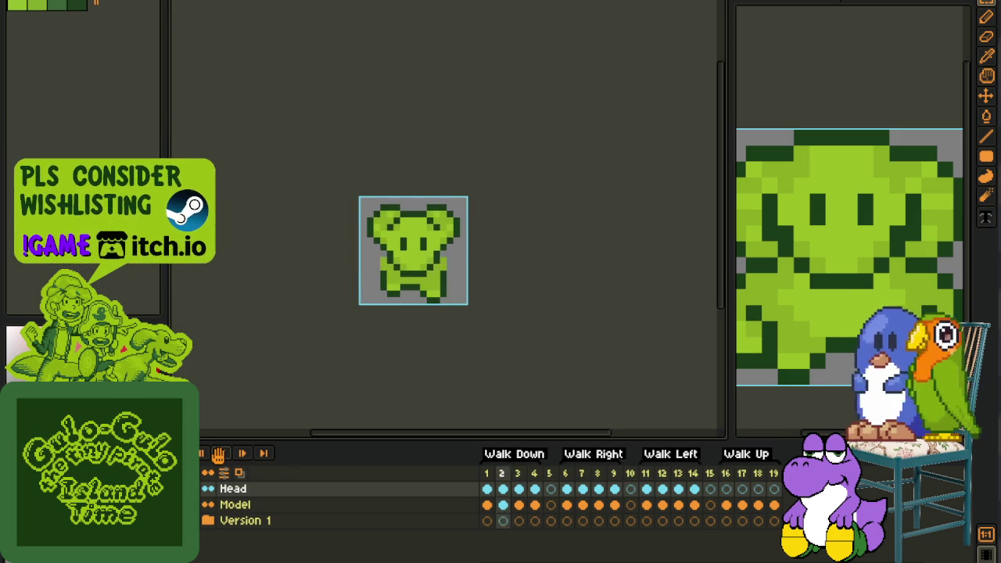
left_click(221, 453)
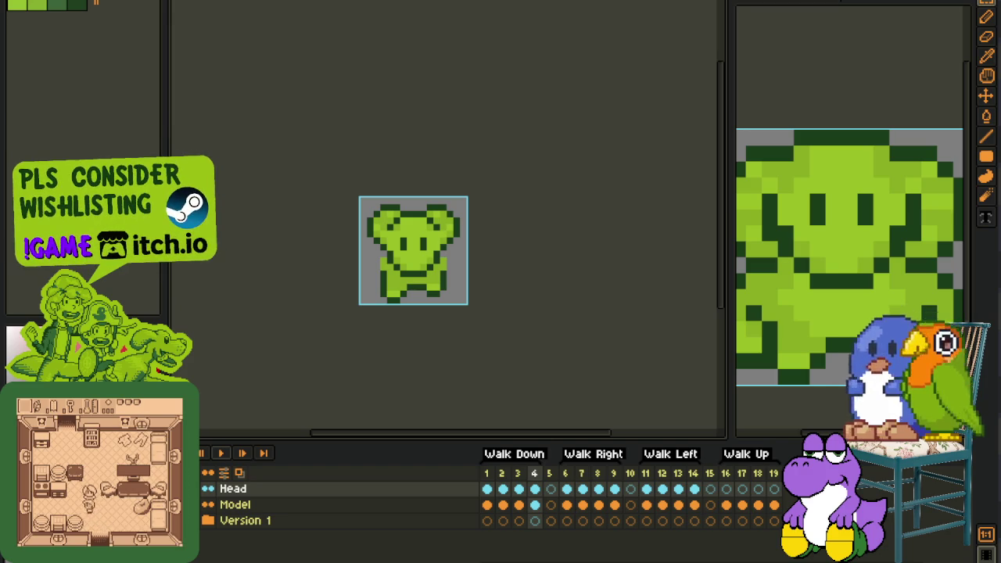
key("alt+Tab")
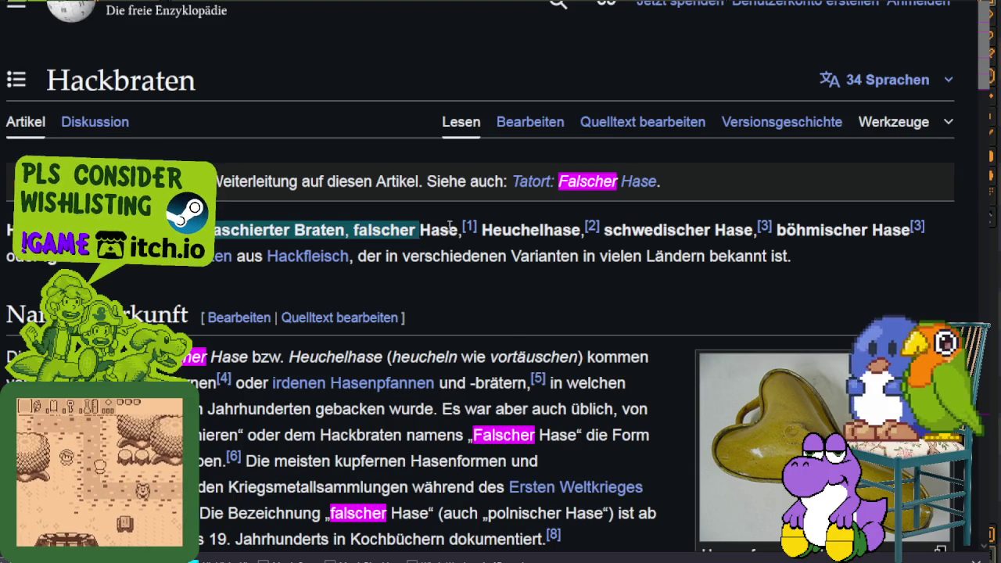
View the Hasenpfanne photo full size, highlighting its 'um 1810' caption date
left_click_drag(349, 229, 423, 229)
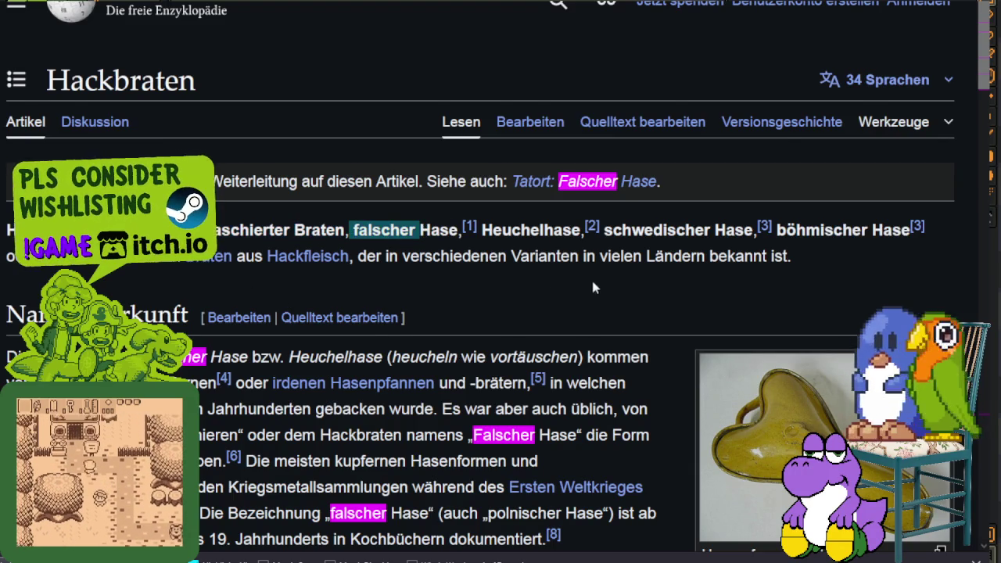
scroll(593, 288, "down", 3)
scroll(771, 177, "down", 1)
left_click(771, 176)
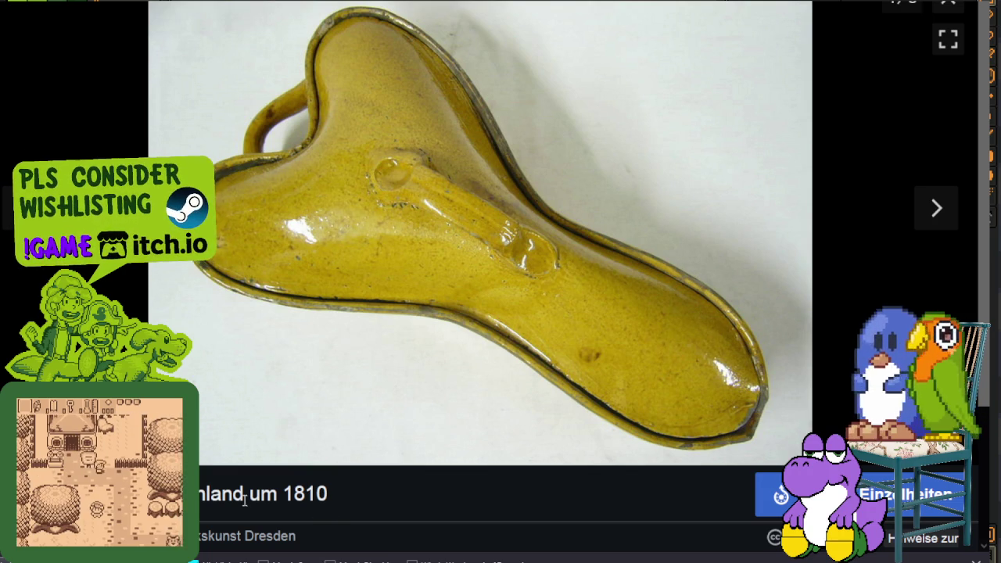
left_click_drag(248, 494, 330, 495)
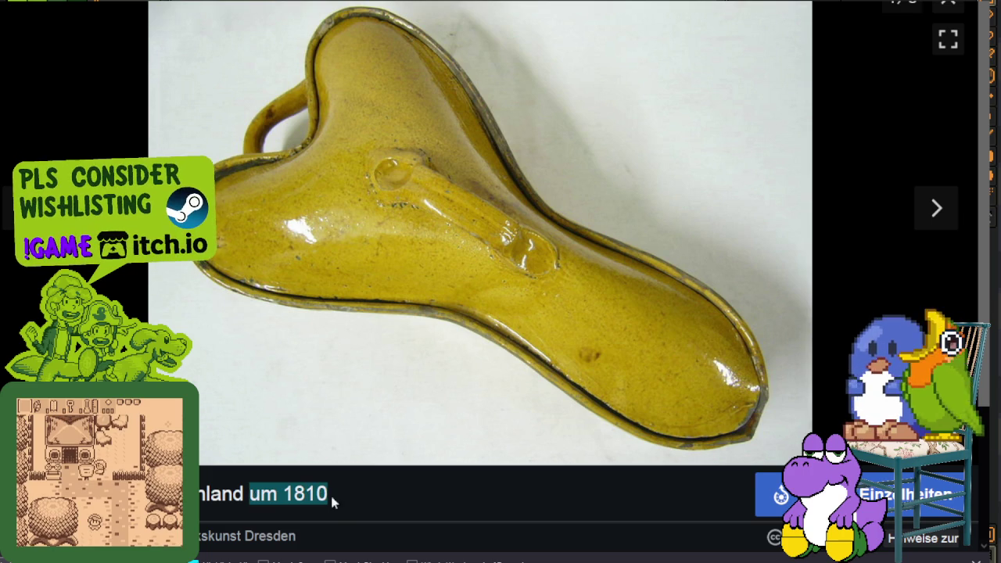
left_click(948, 7)
Scroll down to the article's Namensherkunft section
scroll(634, 214, "down", 1)
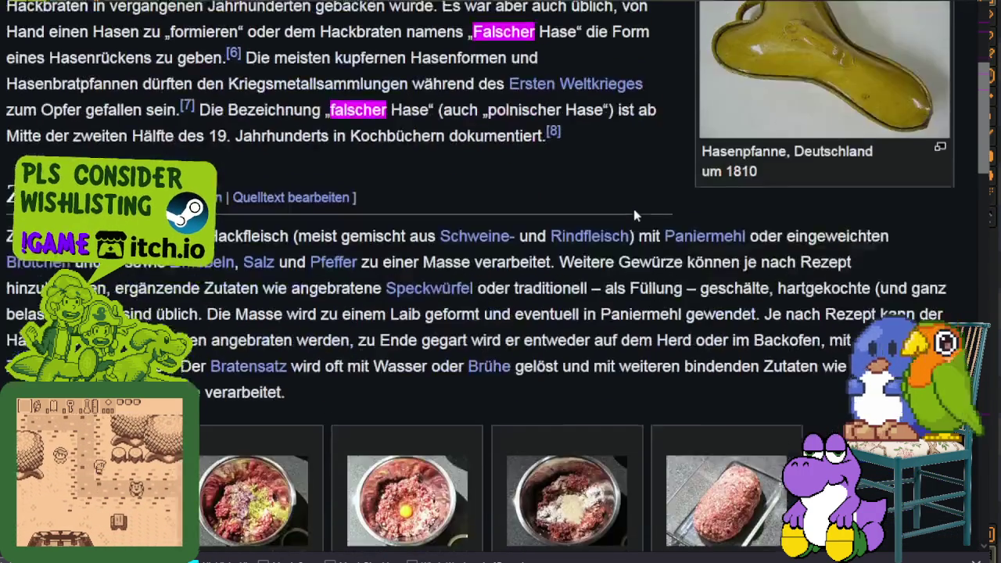
scroll(633, 215, "down", 2)
scroll(642, 203, "down", 2)
scroll(656, 184, "down", 3)
scroll(659, 185, "down", 2)
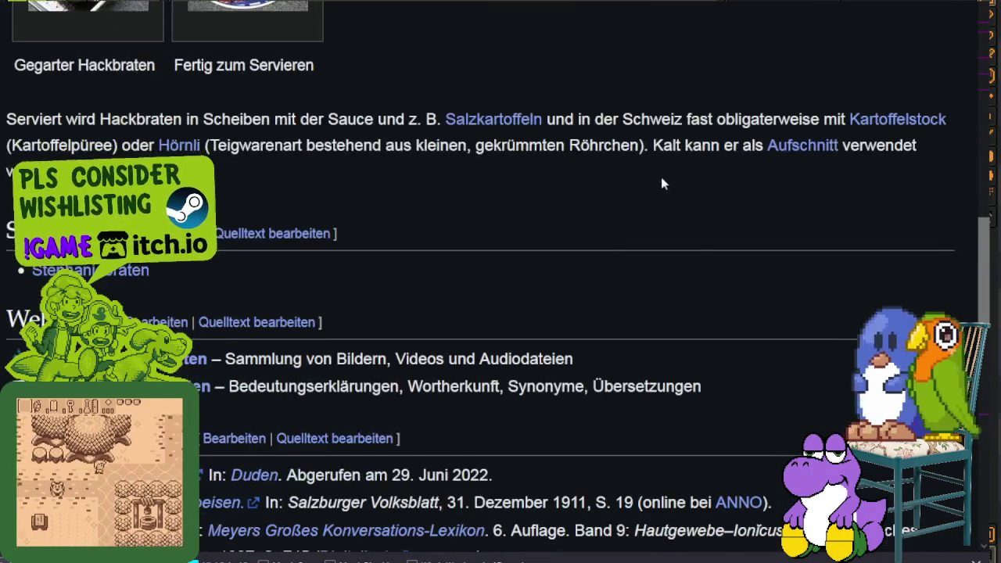
scroll(662, 183, "down", 3)
scroll(665, 187, "up", 7)
scroll(672, 194, "up", 5)
scroll(664, 197, "up", 3)
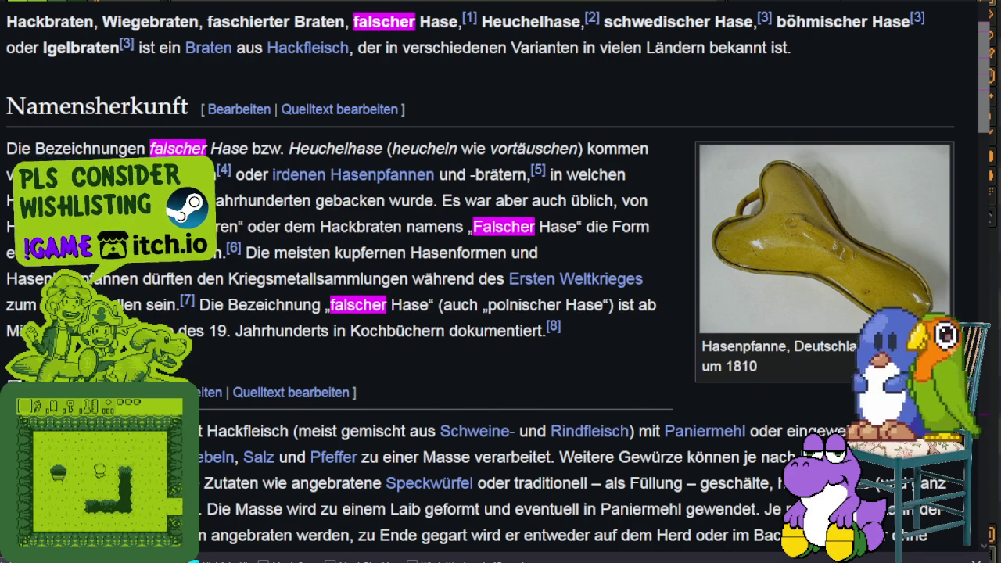
Highlight Namensherkunft sentences about past baking, hand-formed hares and copper hare moulds
left_click_drag(18, 148, 649, 149)
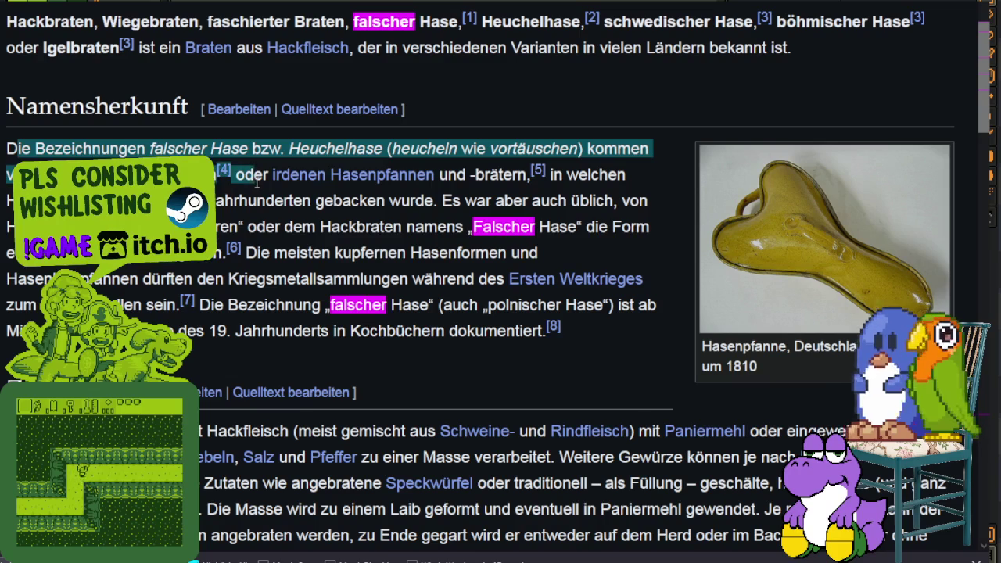
mouse_move(351, 175)
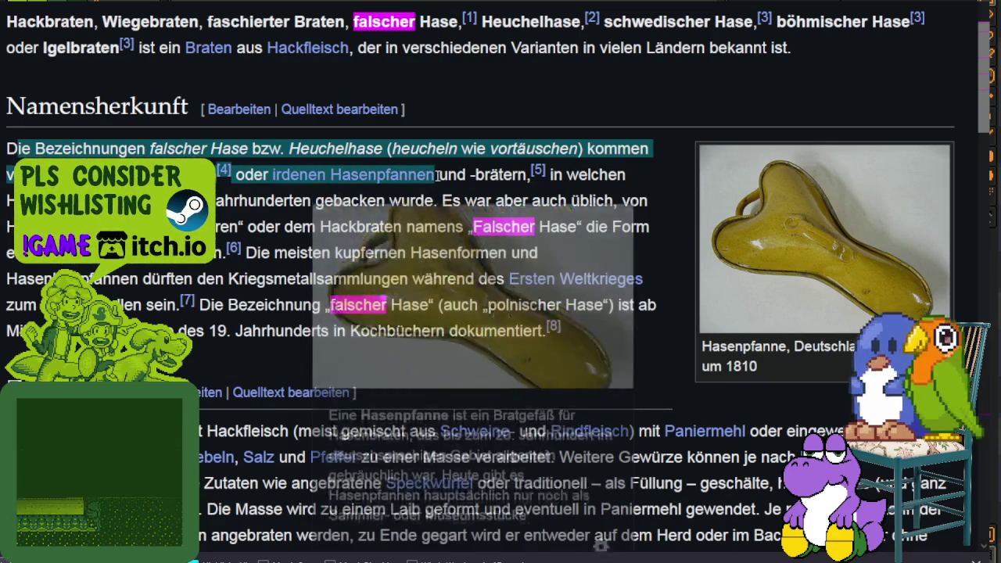
left_click(677, 262)
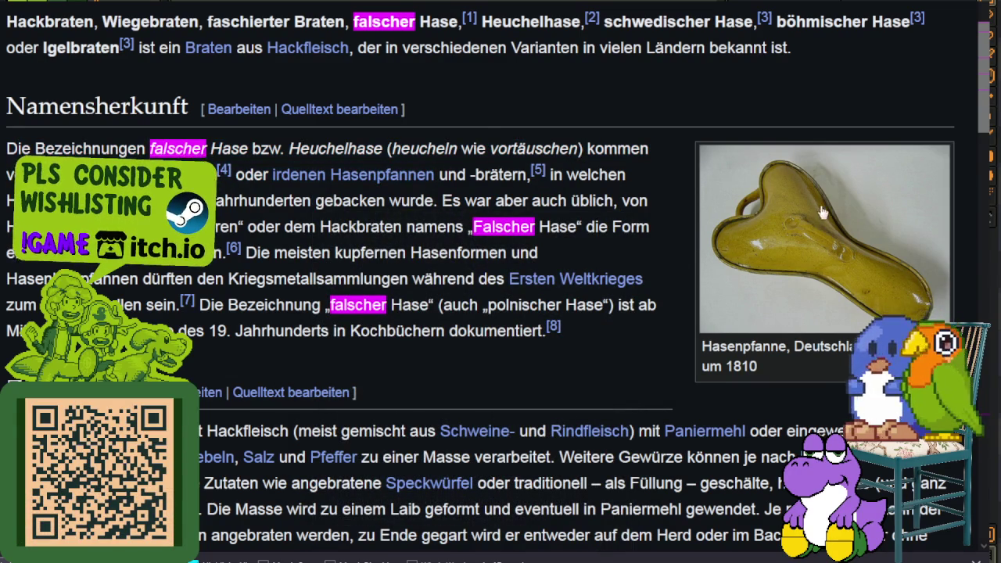
scroll(877, 149, "down", 3)
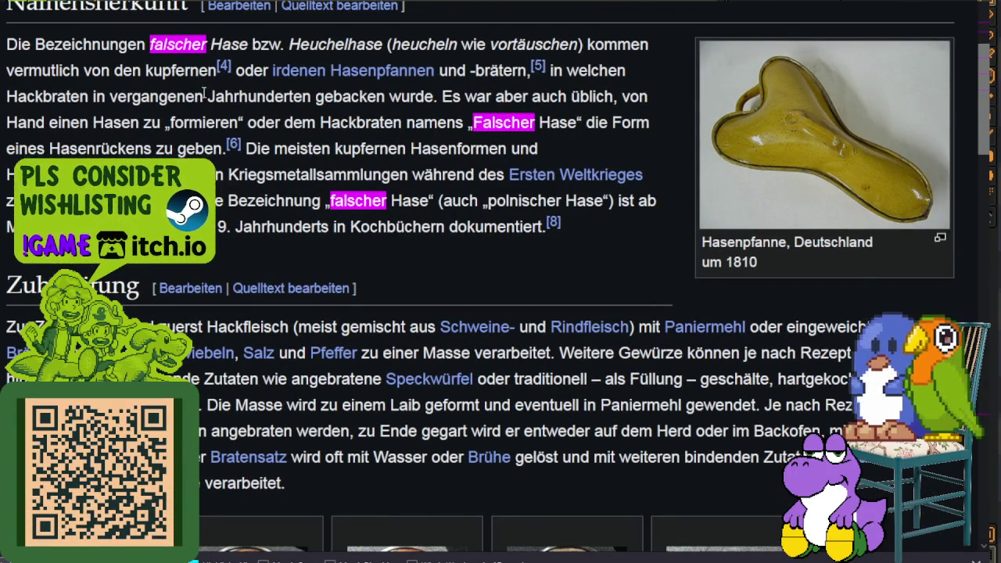
mouse_move(163, 102)
left_mouse_down()
mouse_move(532, 98)
mouse_move(274, 98)
mouse_move(213, 125)
mouse_move(251, 129)
mouse_move(591, 122)
left_mouse_up()
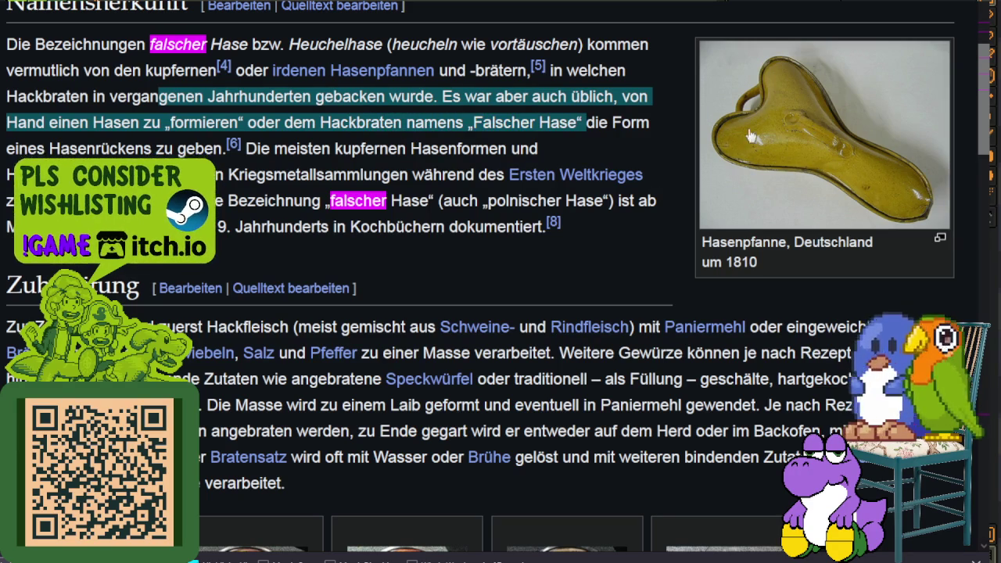
left_click(377, 142)
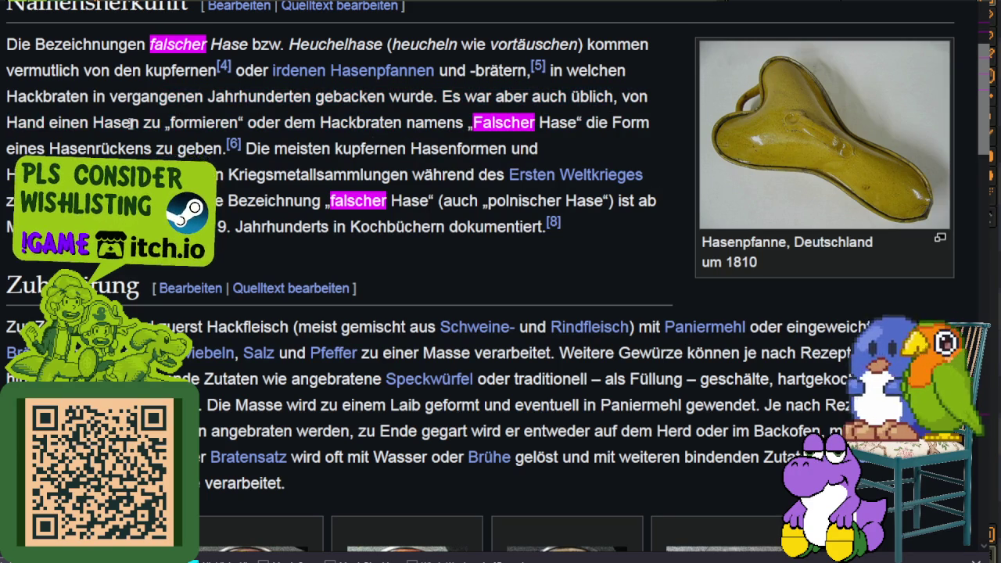
left_click_drag(131, 122, 193, 122)
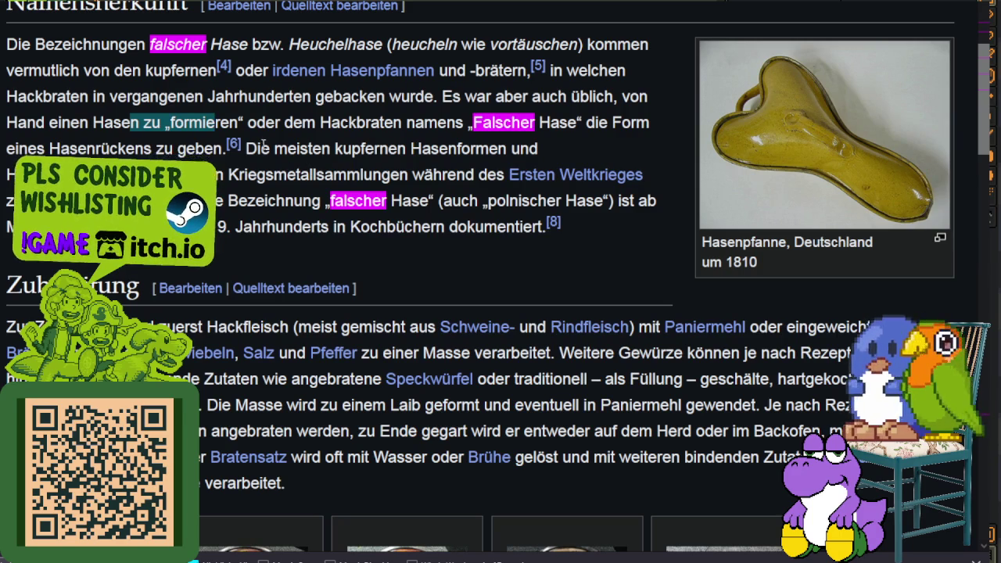
mouse_move(285, 123)
left_mouse_down()
mouse_move(291, 148)
mouse_move(334, 174)
mouse_move(412, 173)
left_mouse_up()
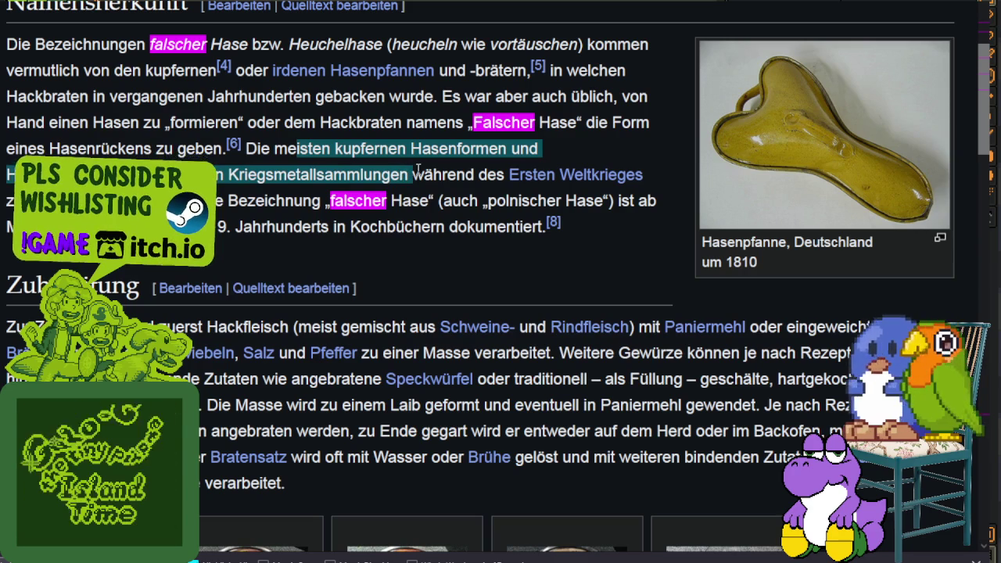
left_click(395, 208)
Highlight the cookbook documentation line and the names 'falscher Hase' and 'Heuchelhase'
mouse_move(372, 203)
left_mouse_down()
mouse_move(468, 201)
mouse_move(438, 227)
left_mouse_up()
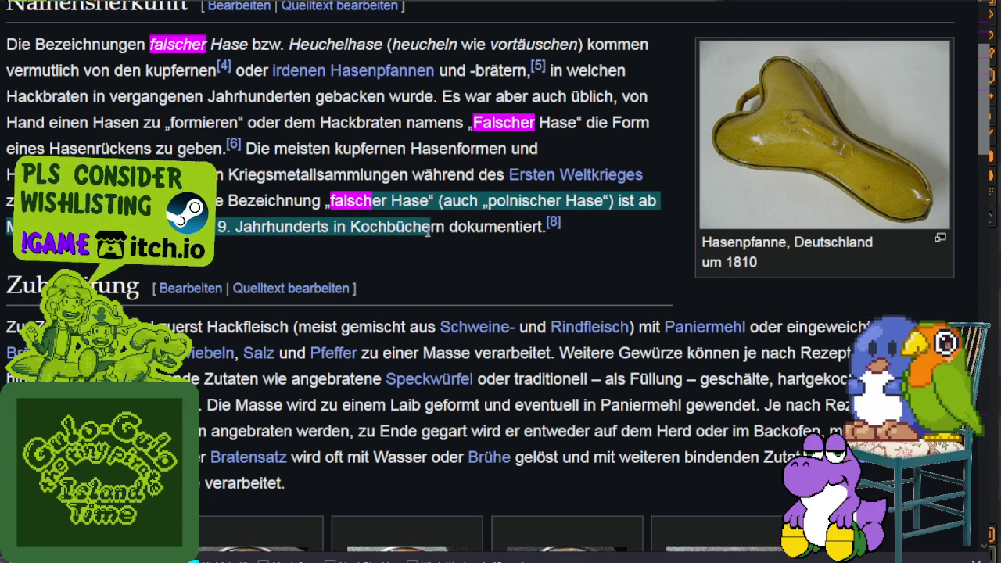
left_click(428, 243)
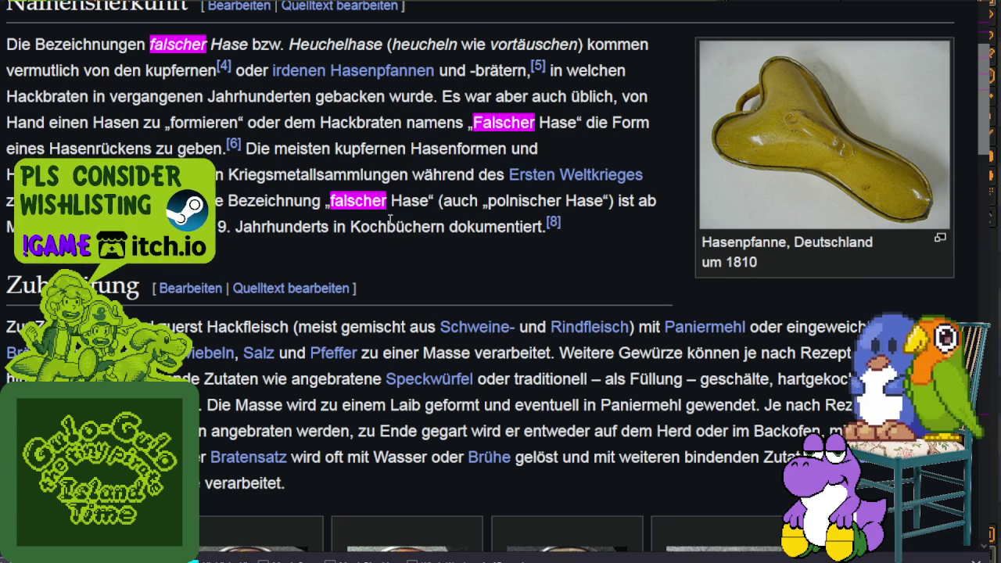
scroll(352, 223, "up", 2)
left_click_drag(150, 149, 383, 148)
left_click(432, 266)
scroll(428, 272, "down", 1)
scroll(429, 272, "down", 2)
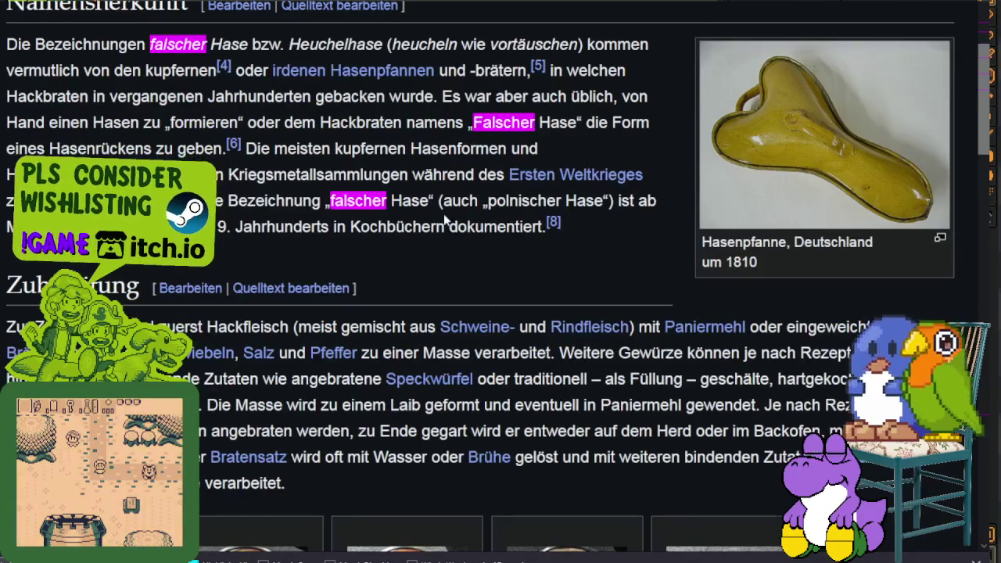
left_click_drag(487, 200, 611, 200)
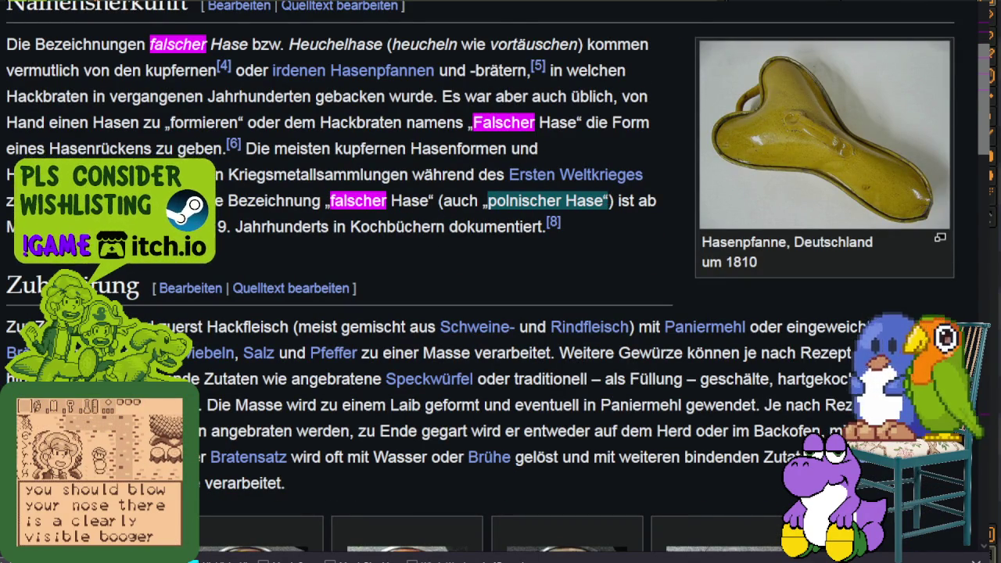
key("alt+Tab")
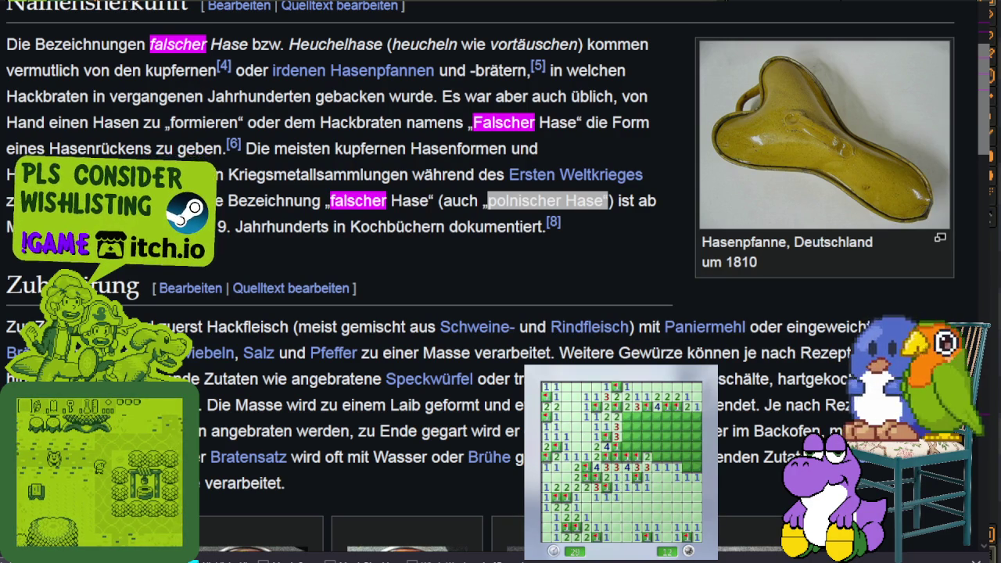
Select 'Heuchelhase' and 'polnischer Hase', then return to Aseprite
left_click_drag(290, 43, 384, 43)
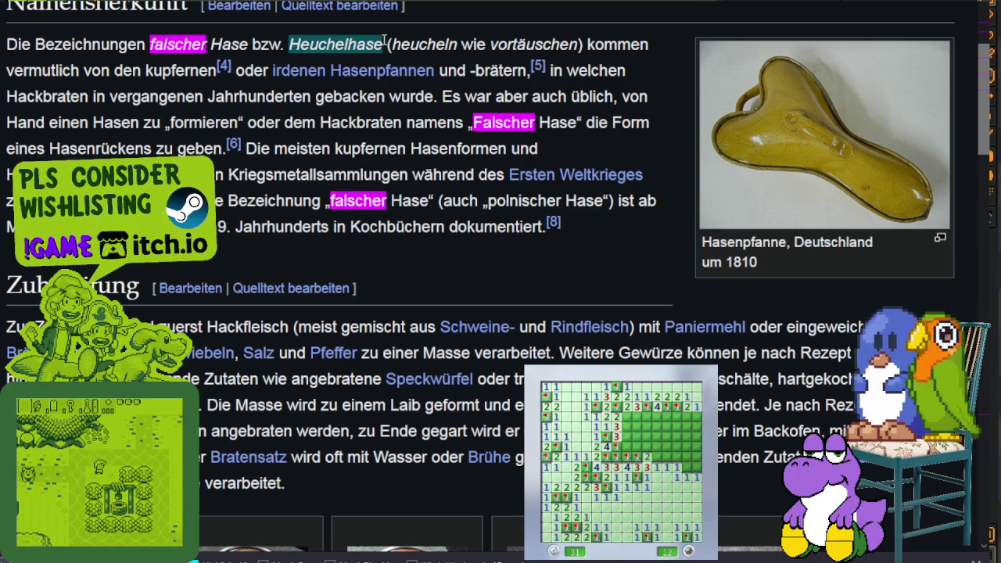
left_click_drag(460, 201, 604, 202)
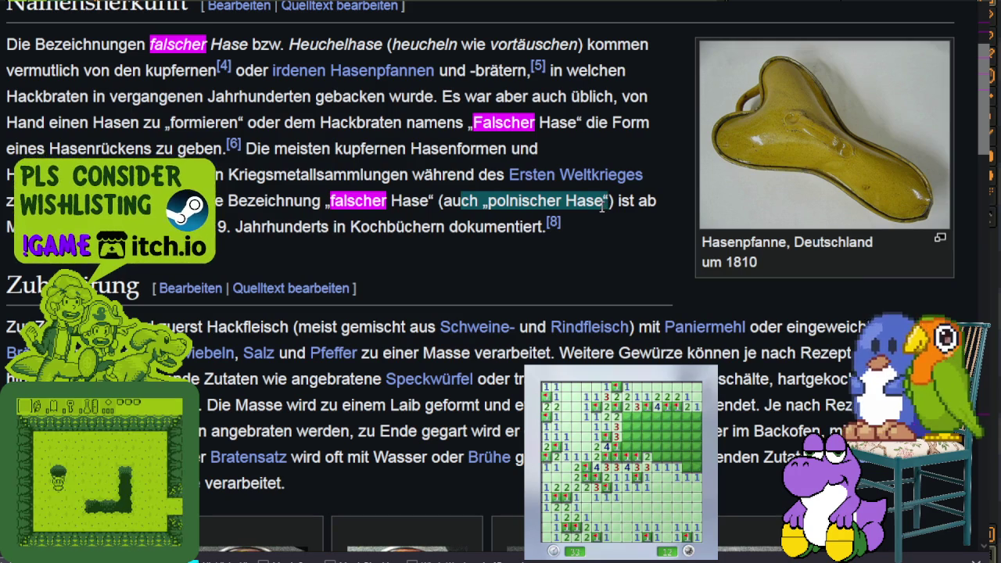
left_click(602, 204)
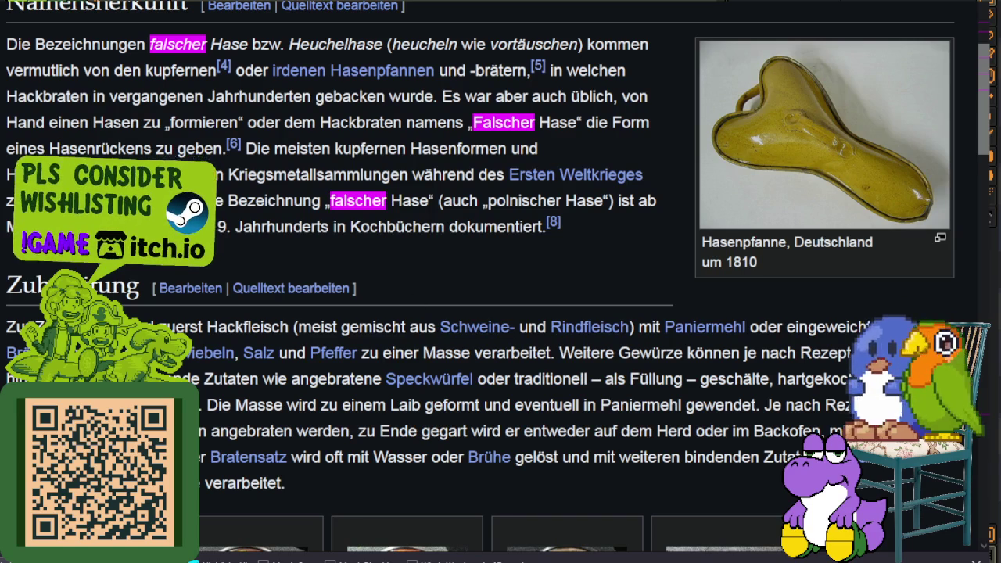
key("alt+Tab")
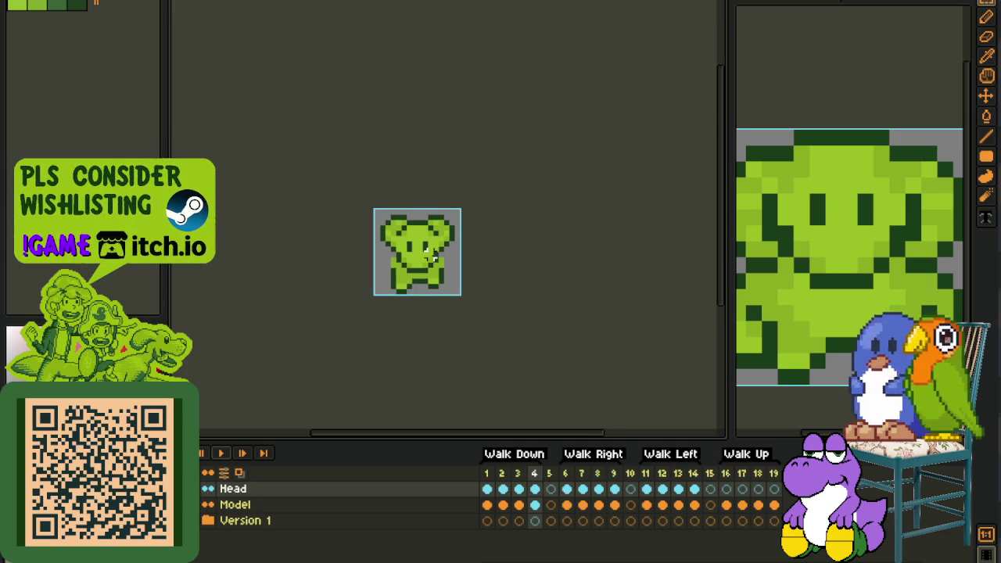
Inspect the Model layer's leg poses in Walk Down frames 2 and 1
scroll(418, 273, "up", 1)
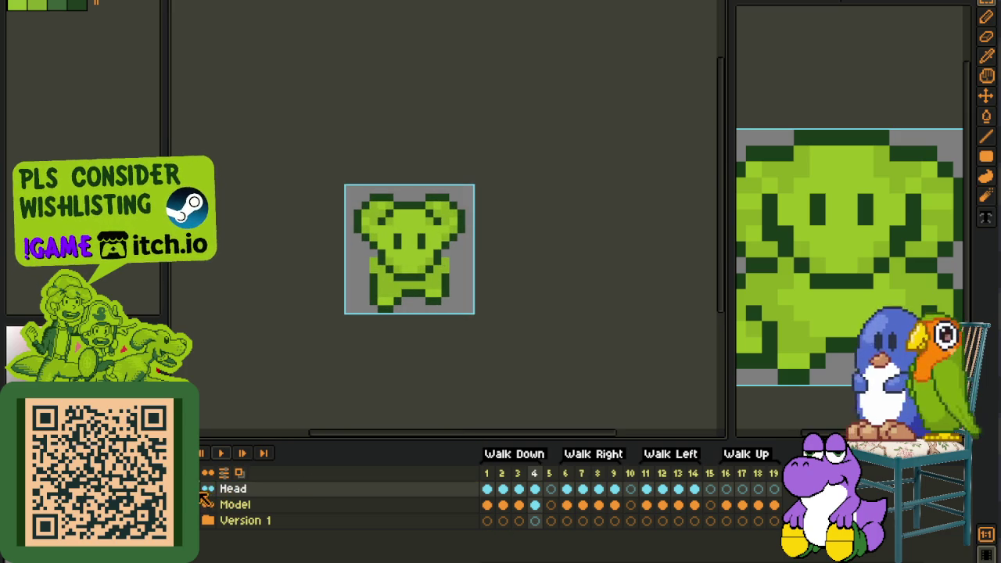
left_click(497, 505)
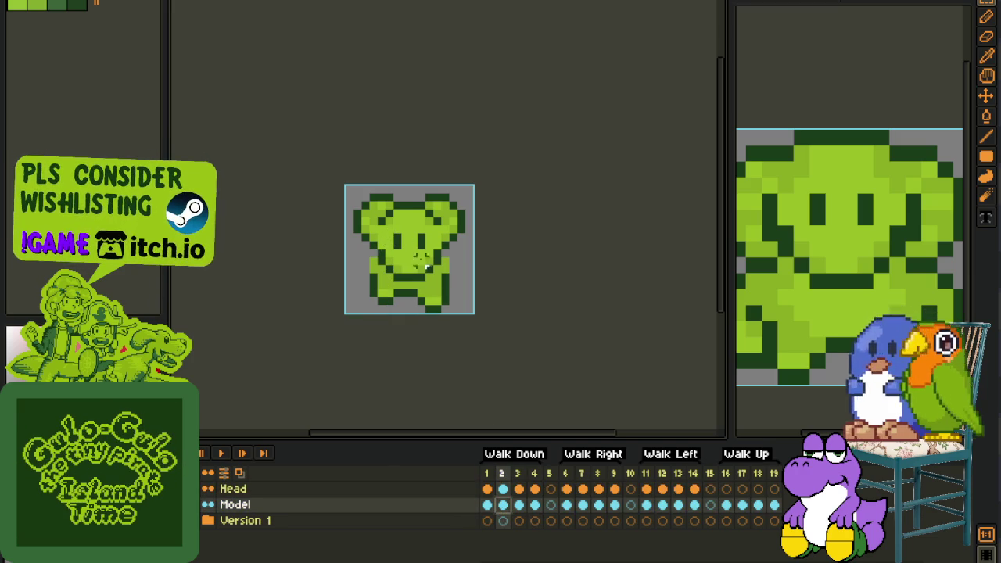
scroll(426, 267, "up", 1)
scroll(438, 251, "up", 2)
scroll(504, 299, "down", 1)
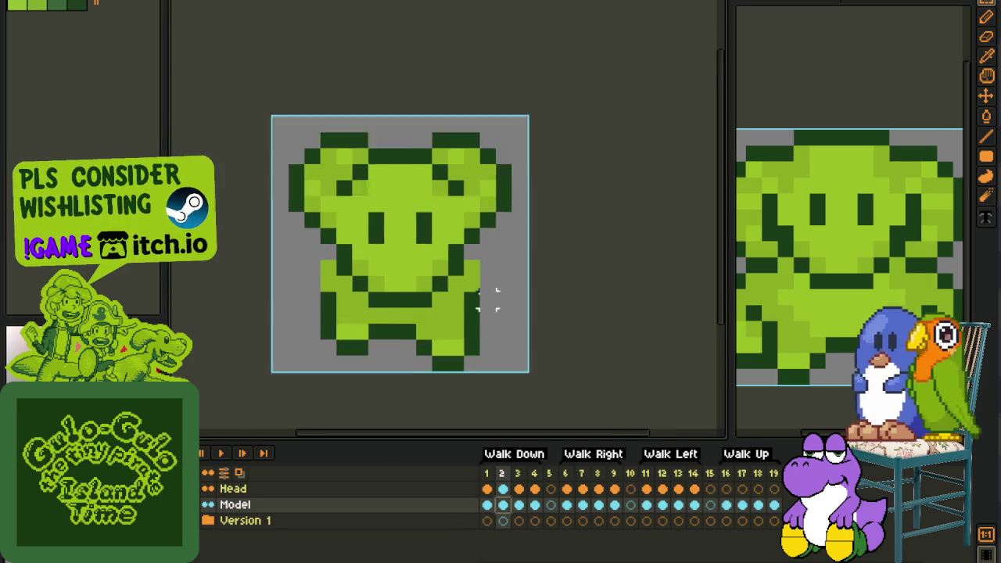
scroll(496, 297, "down", 1)
left_click_drag(358, 321, 389, 298)
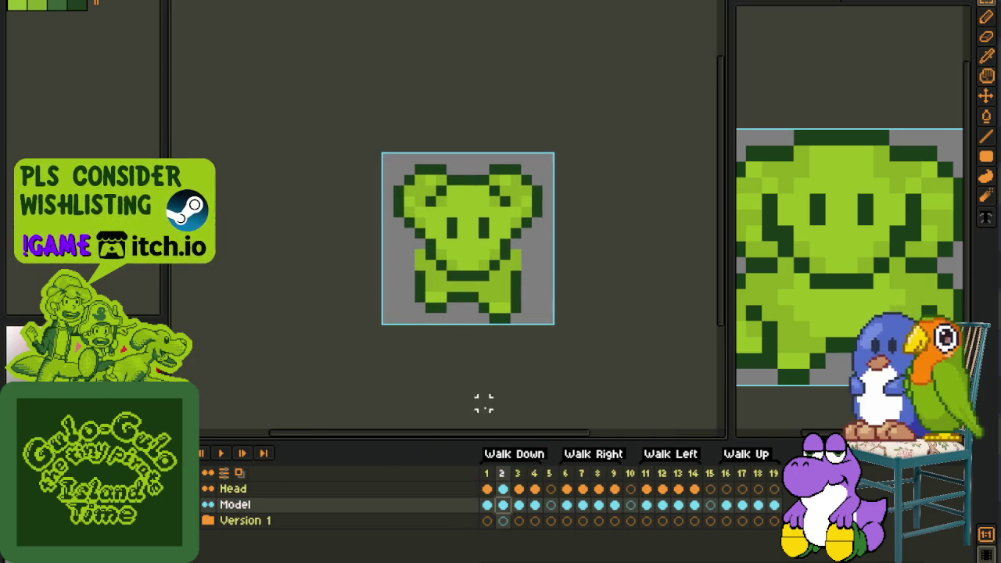
left_click(487, 505)
Switch to the Pencil and save the sprite file with Ctrl+S
key("b")
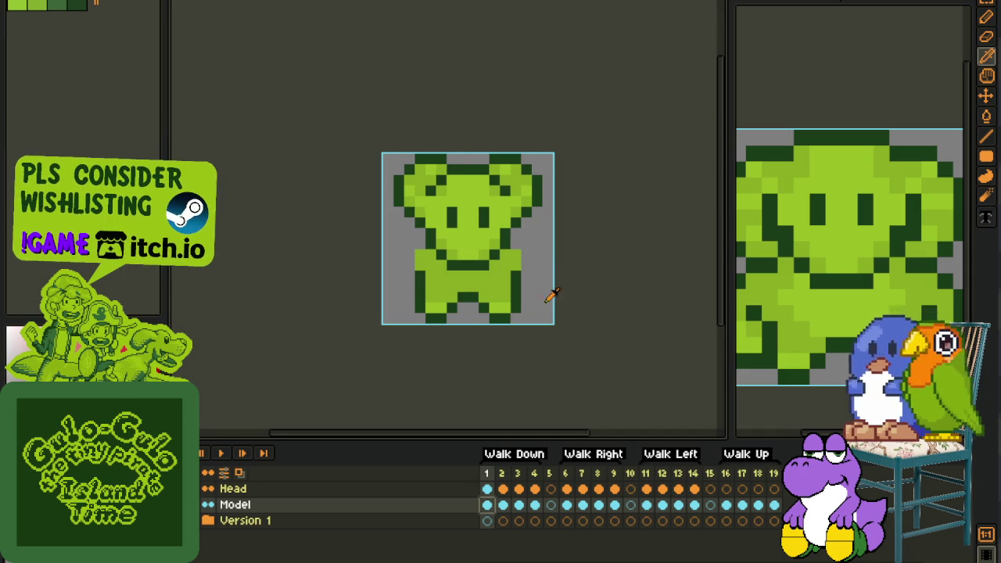
scroll(547, 290, "up", 1)
scroll(559, 307, "down", 2)
key("ctrl+s")
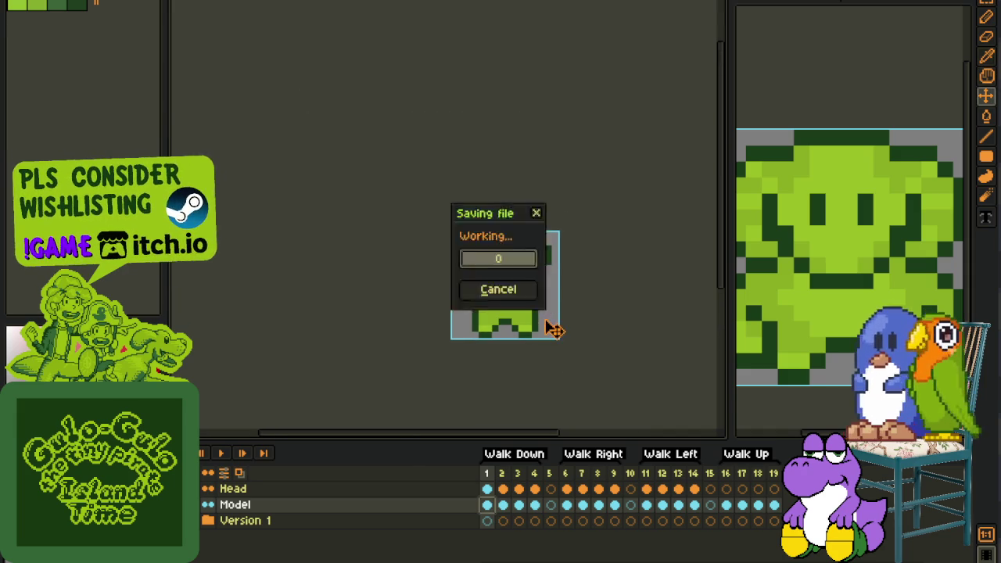
scroll(547, 313, "down", 1)
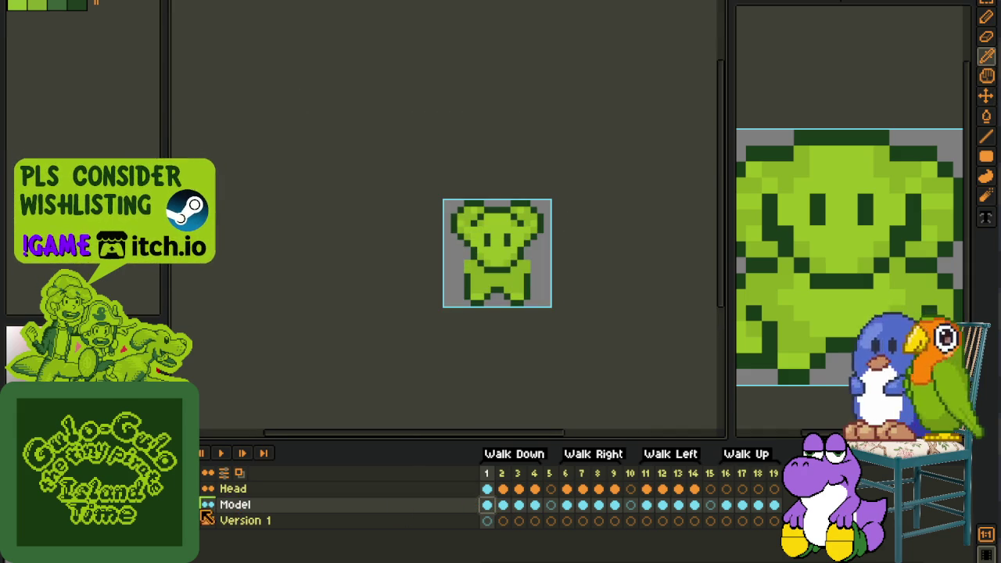
right_click(238, 505)
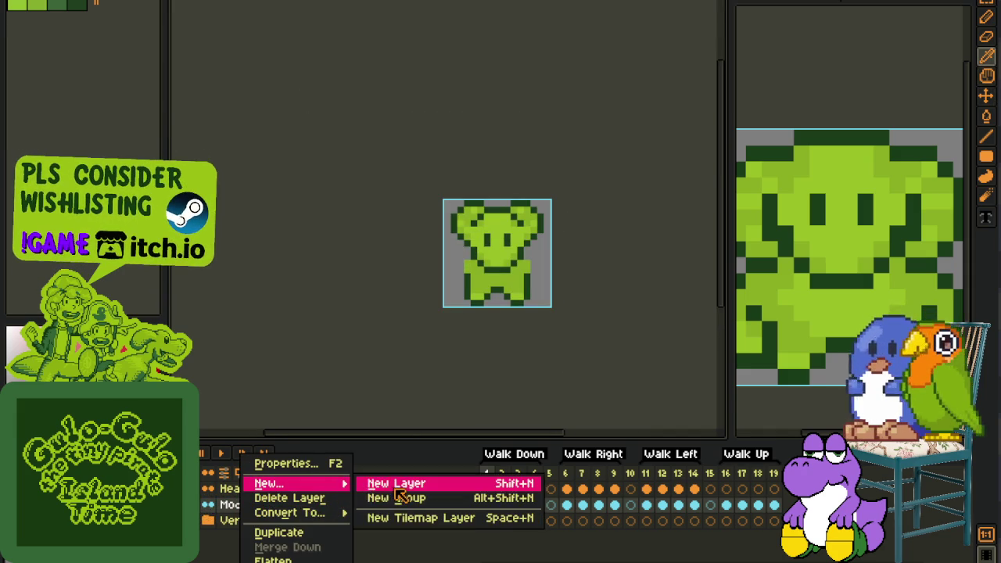
Add a new empty layer above Model and place the first red arm pixel
left_click(395, 482)
scroll(481, 326, "up", 1)
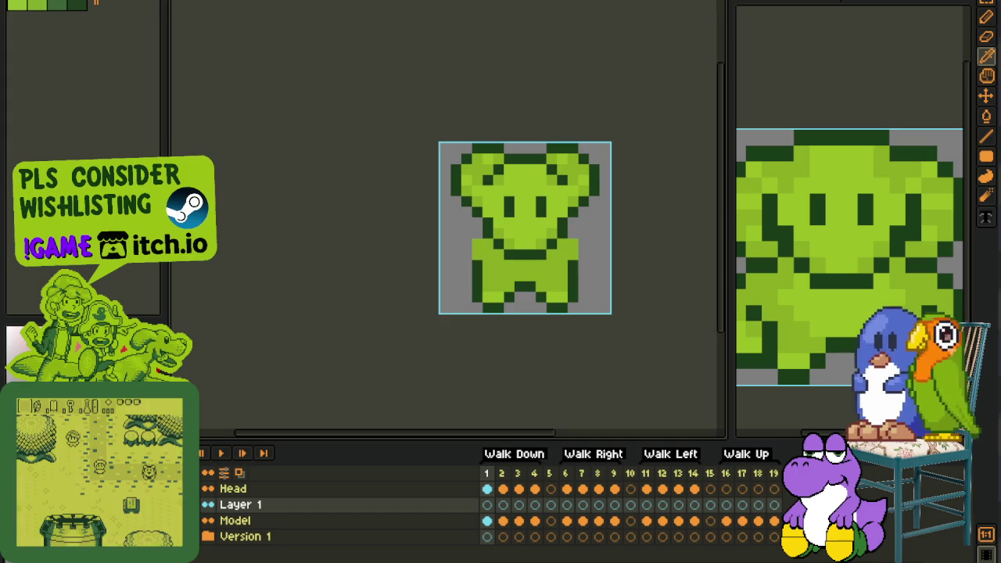
scroll(466, 250, "up", 1)
left_click(486, 238)
key("Tab")
Paint the red looped arm down the sprite's left side, removing stray pixels
left_click(466, 258)
left_click(445, 258)
key("ctrl+z")
mouse_move(442, 277)
left_mouse_down()
mouse_move(447, 327)
mouse_move(464, 347)
mouse_move(508, 322)
left_mouse_up()
key("ctrl+z")
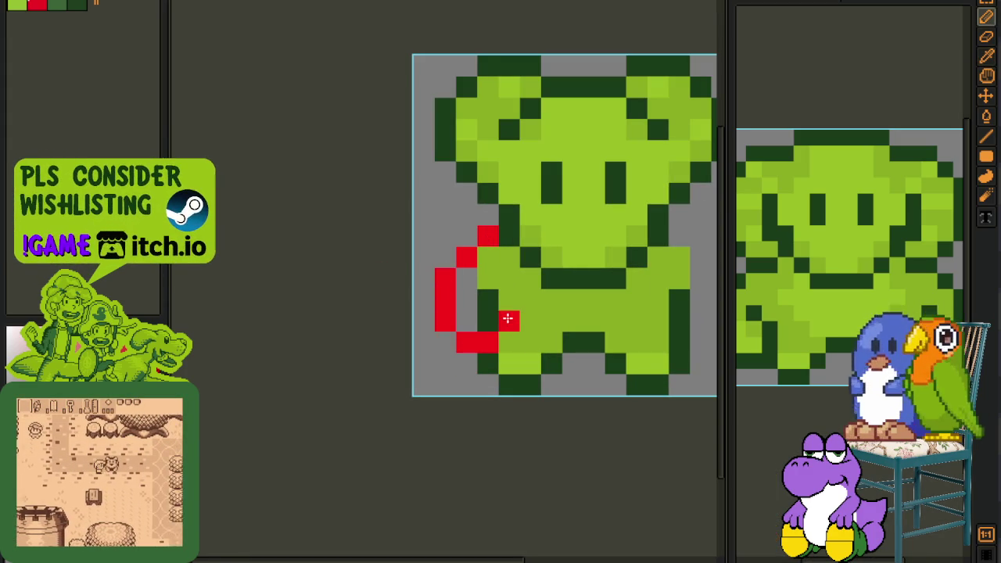
left_click(508, 300)
scroll(508, 297, "down", 3)
scroll(512, 291, "up", 3)
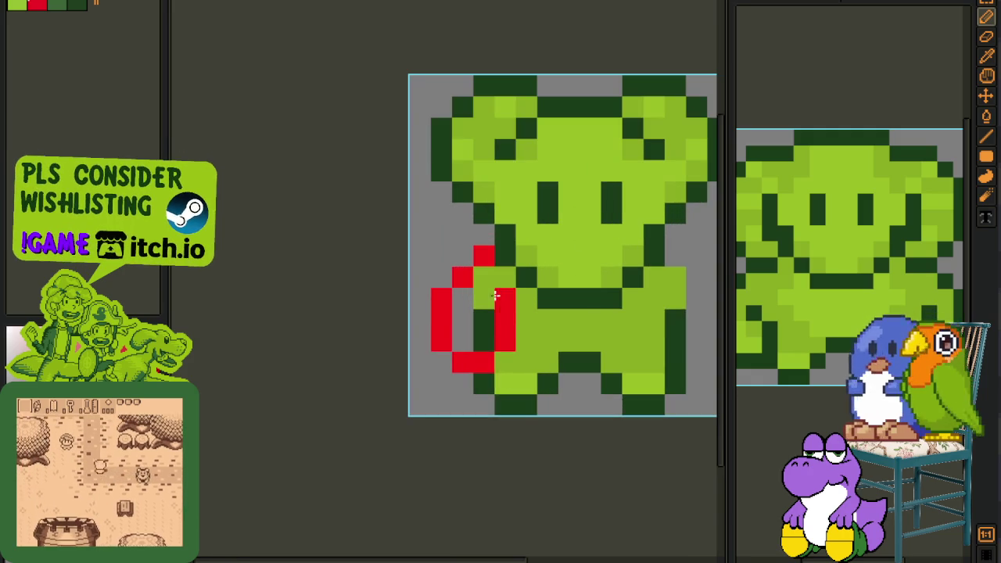
left_click_drag(483, 341, 466, 338)
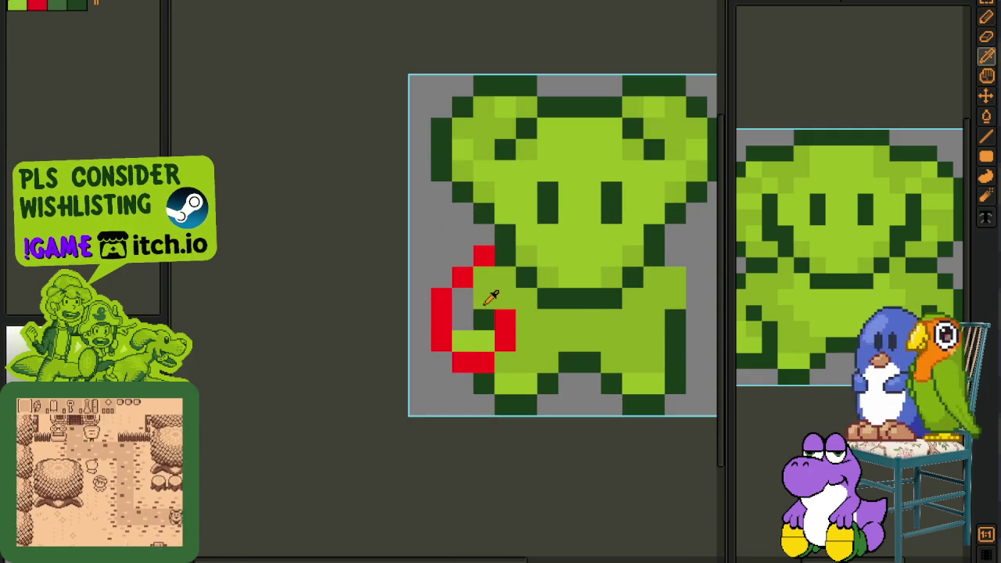
scroll(491, 301, "down", 3)
Select the sprite and replace red FF0000 with dark green 0F380F
key("r")
left_click_drag(393, 169, 633, 352)
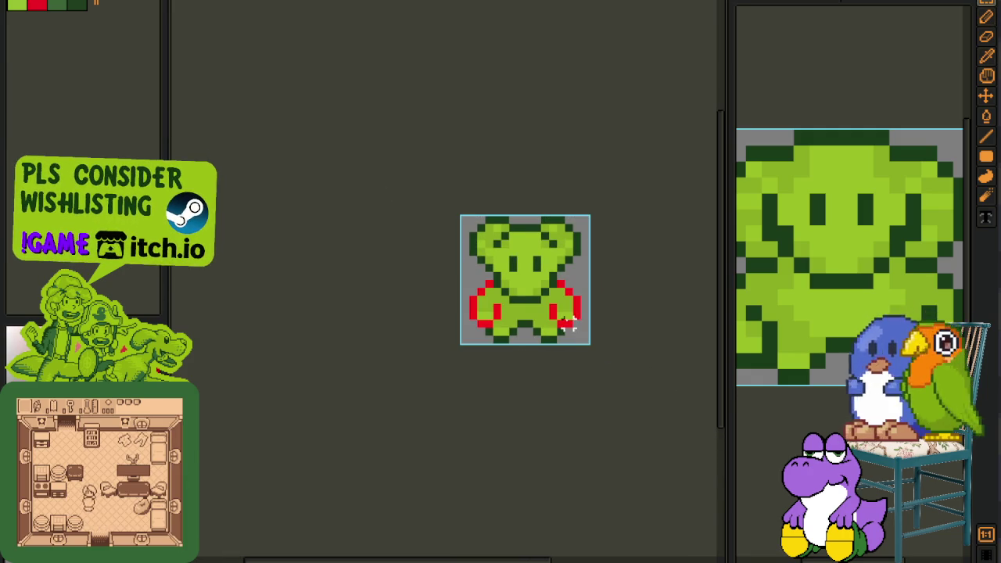
scroll(560, 319, "up", 2)
key("shift+r")
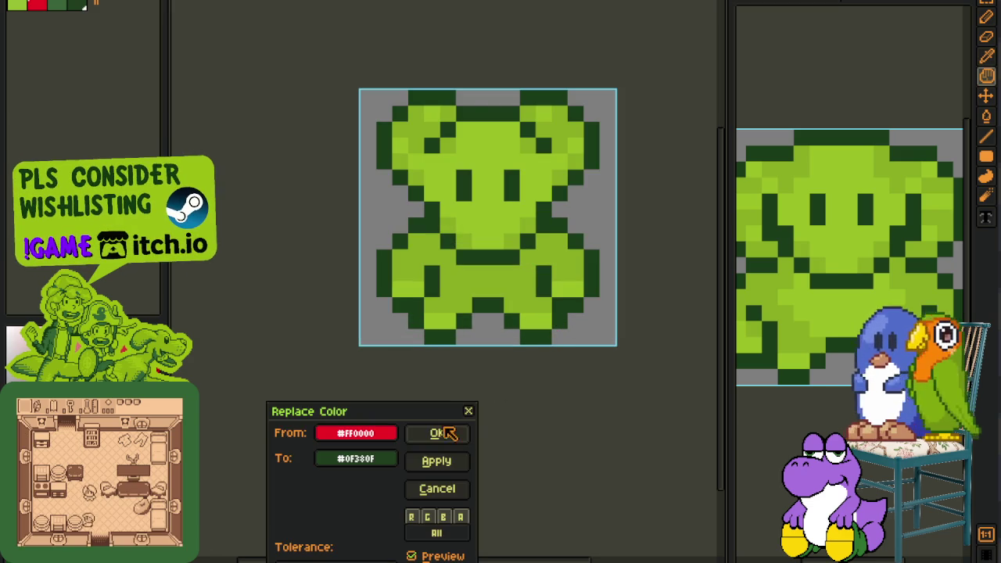
left_click(438, 433)
scroll(469, 381, "down", 2)
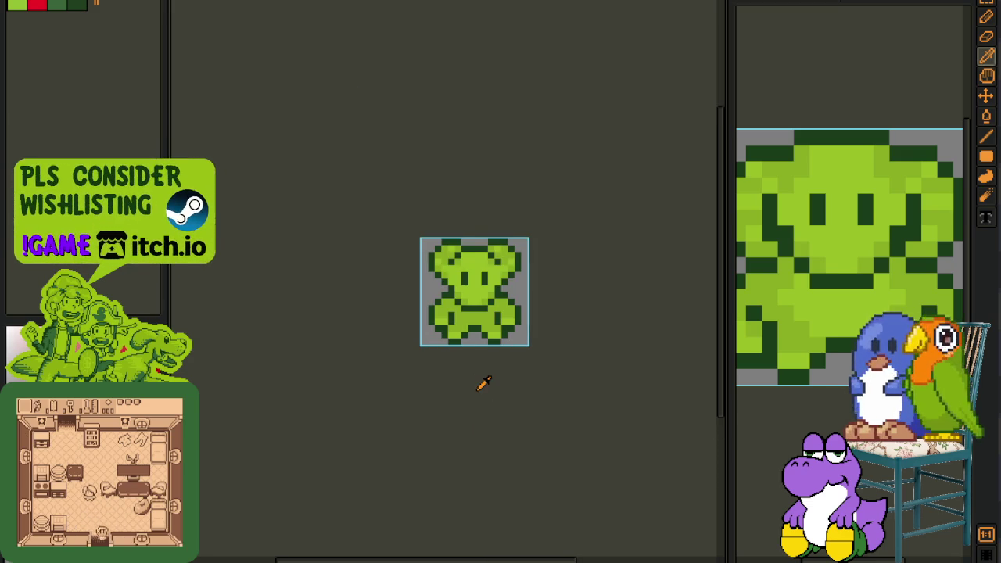
scroll(485, 377, "down", 1)
Save the sprite file with the recoloured arms
key("ctrl+s")
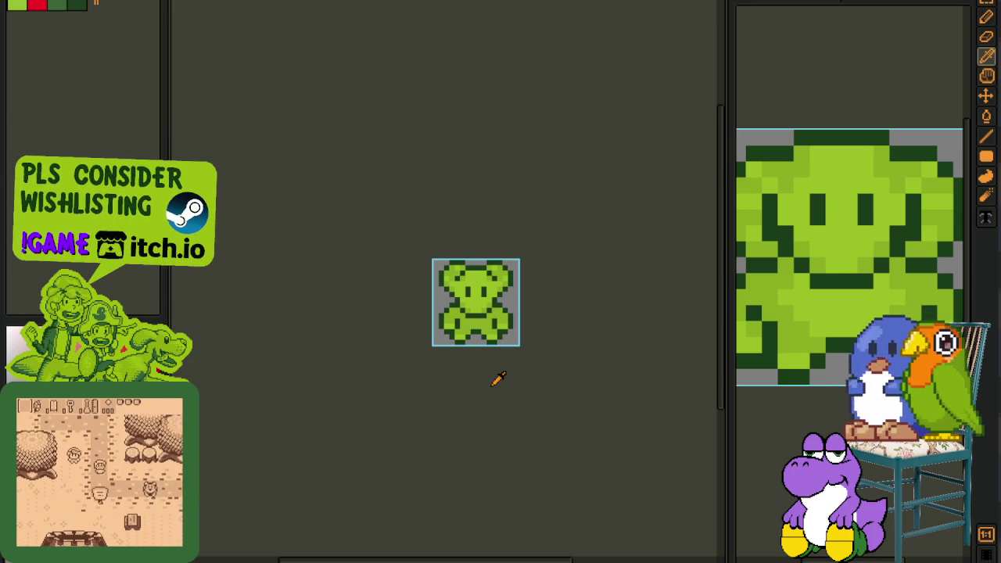
scroll(545, 351, "up", 1)
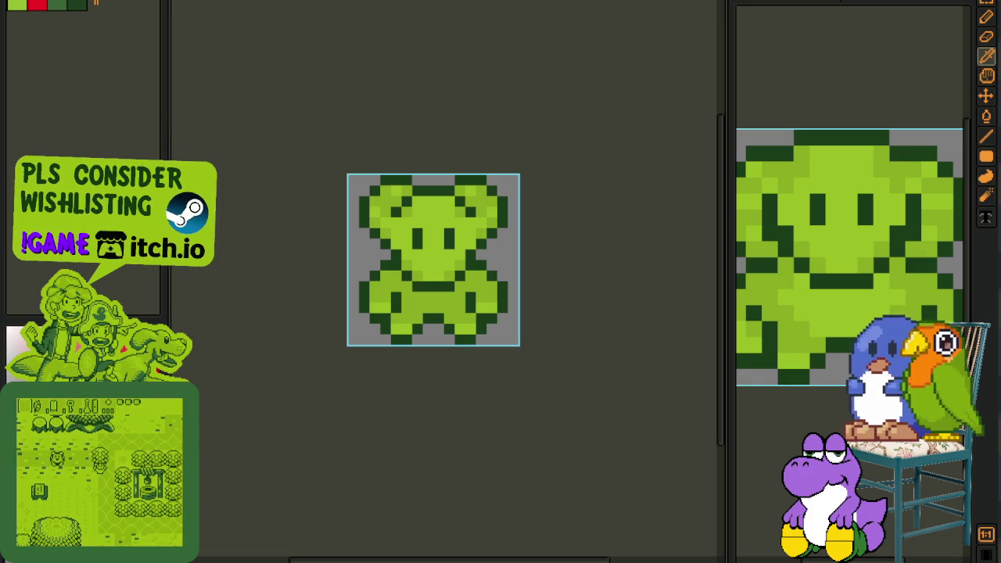
scroll(444, 403, "up", 1)
scroll(423, 371, "down", 1)
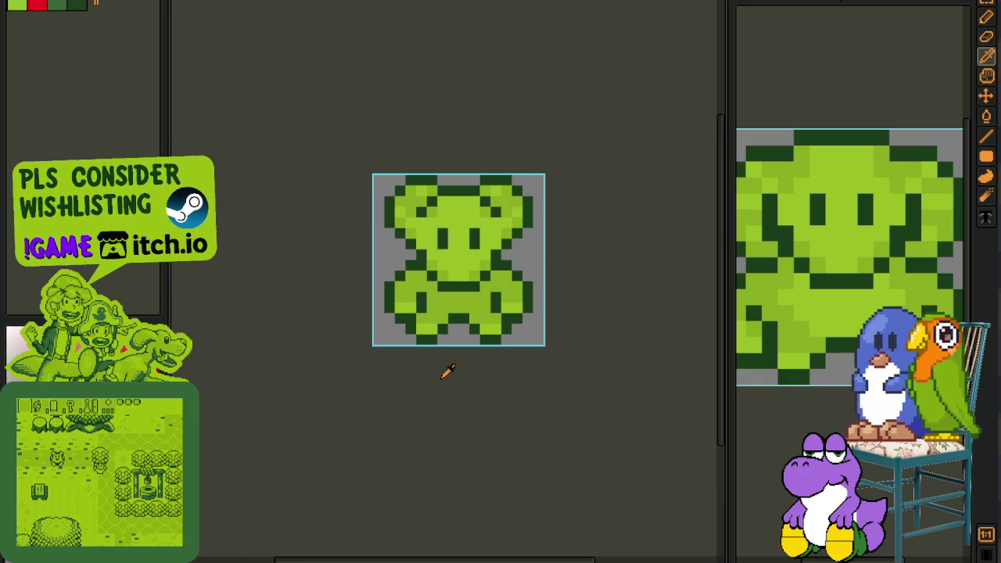
key("Tab")
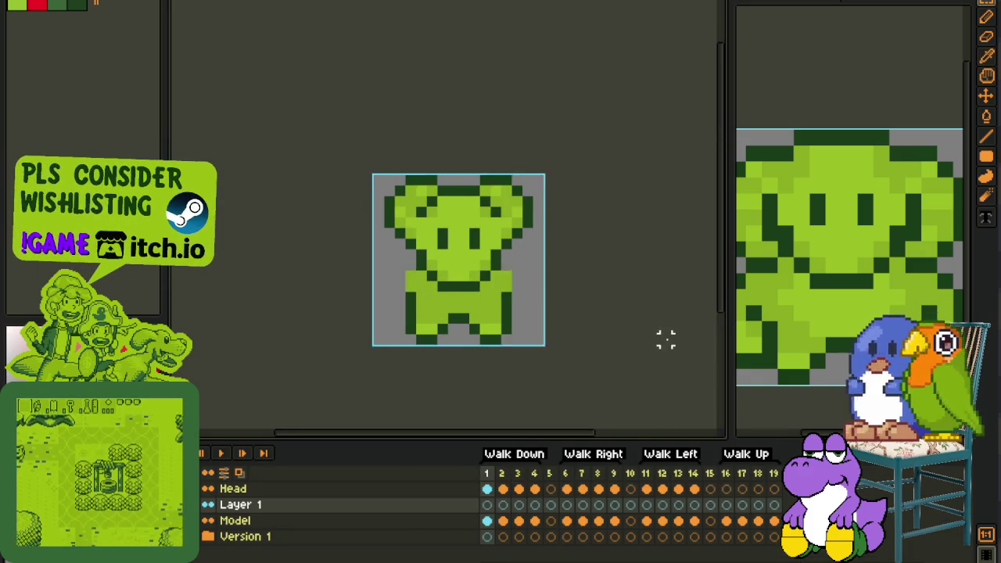
Flip between Walk Down frames 1 and 3 to compare arms, then show frame 2
left_click(519, 504)
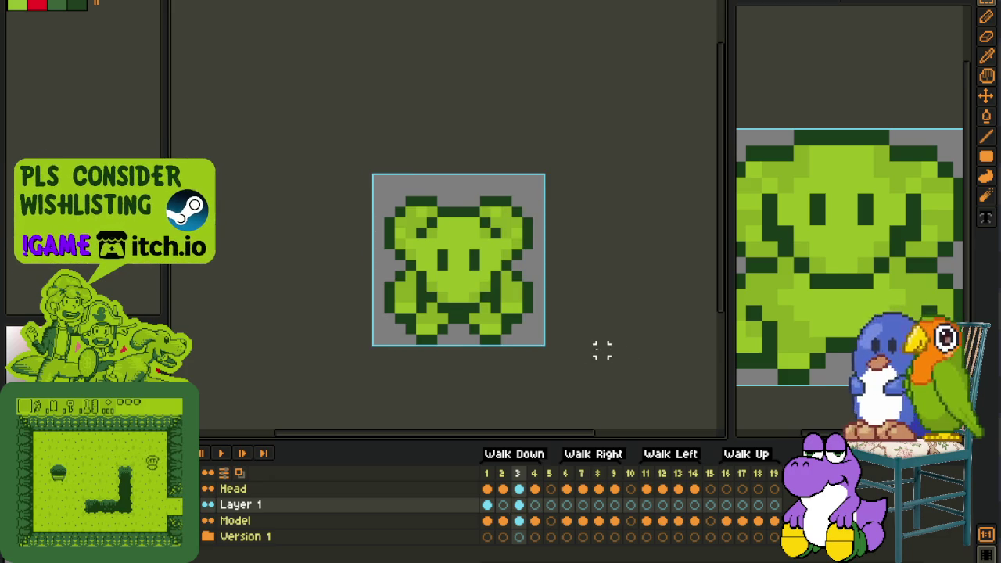
left_click(486, 504)
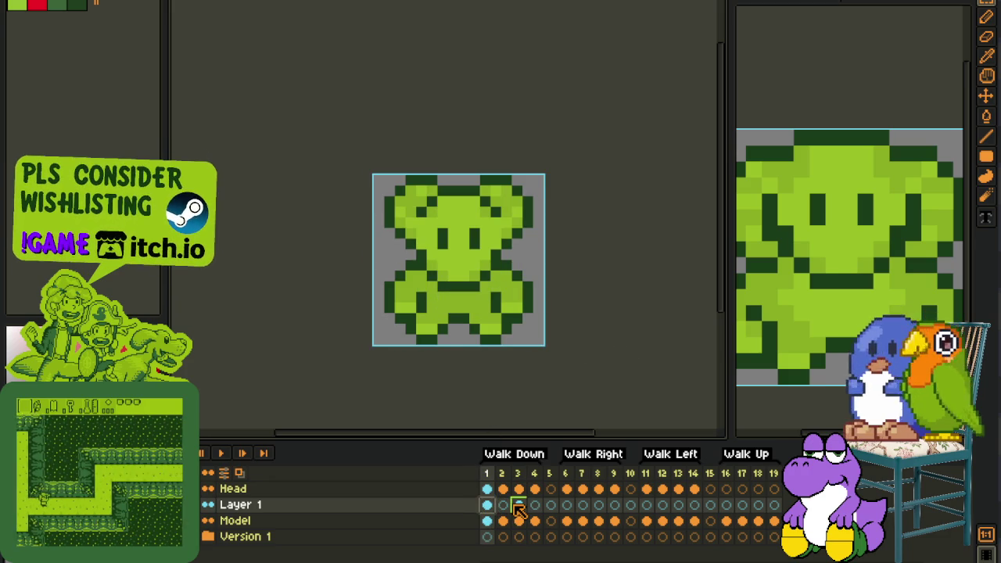
left_click(519, 505)
scroll(518, 283, "up", 1)
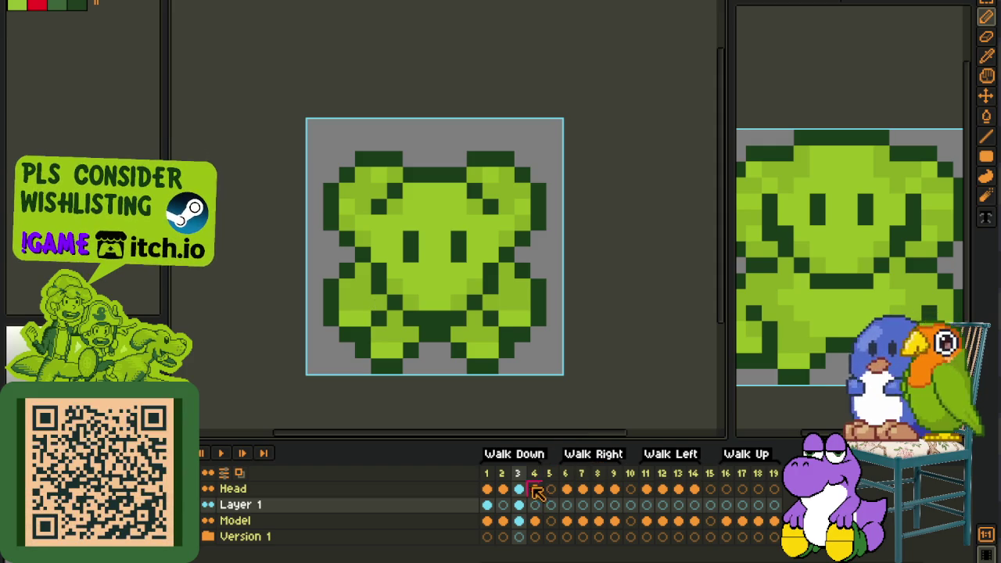
left_click(487, 505)
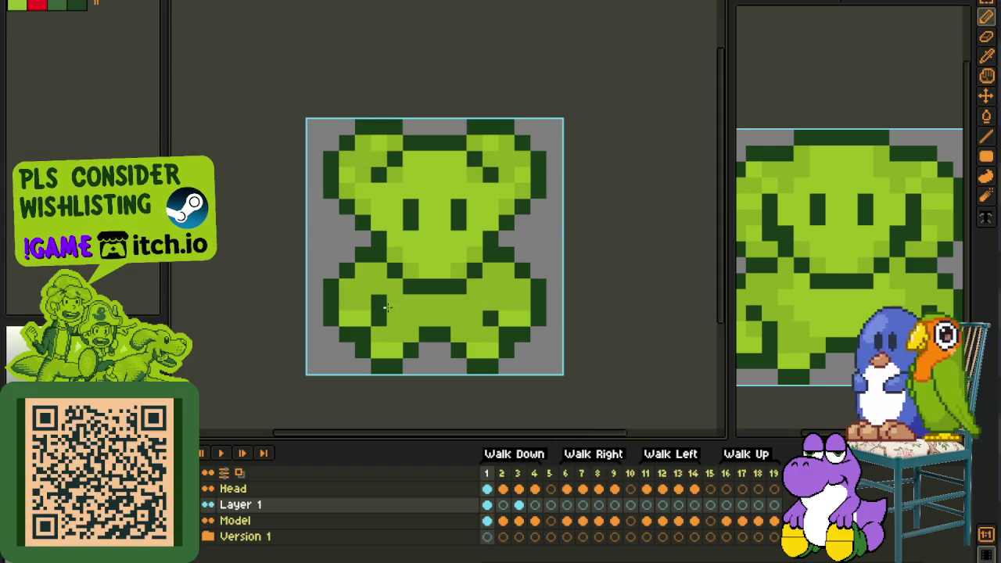
scroll(387, 307, "down", 1)
key("i")
scroll(386, 307, "down", 1)
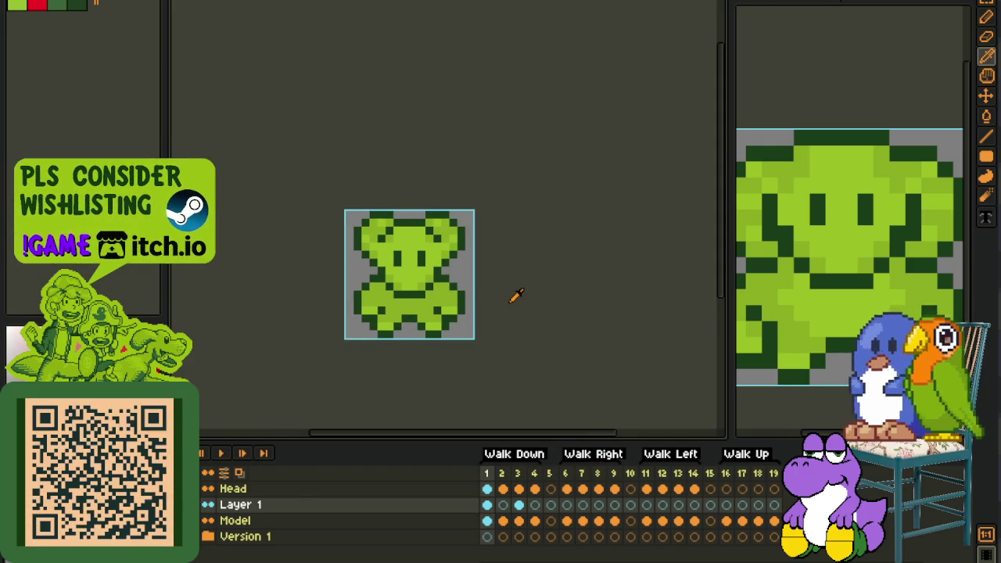
left_click(503, 505)
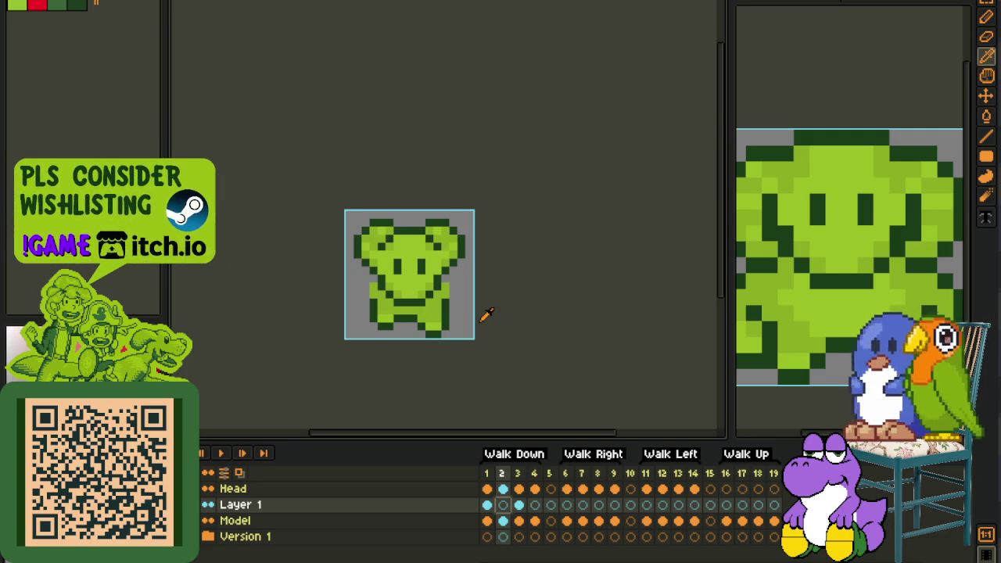
On frame 2, lighten a pixel on the sprite's lower body
key("ctrl+a")
key("m")
key("ctrl+d")
key("b")
scroll(461, 298, "up", 2)
key("e")
left_click(407, 312)
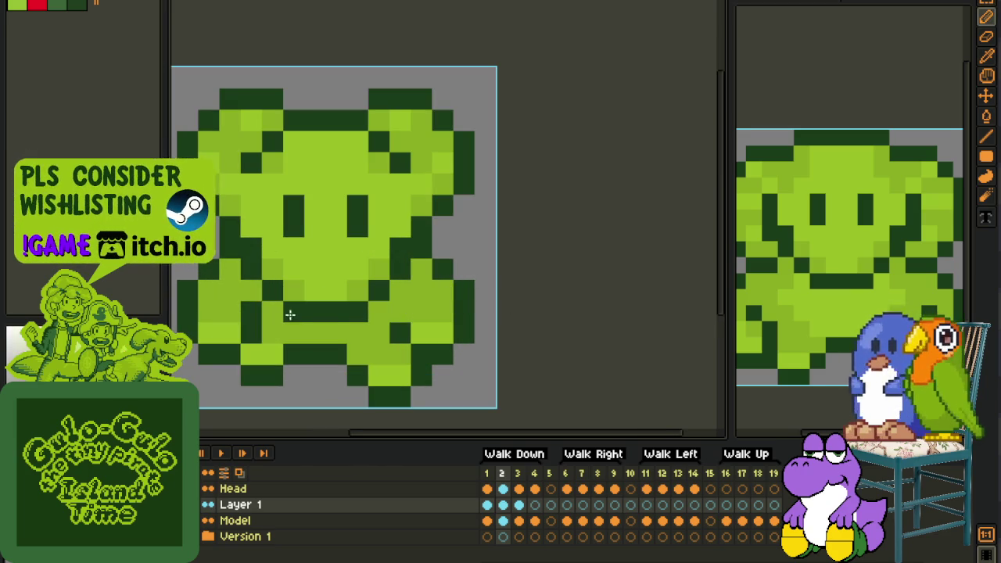
key("b")
scroll(281, 312, "down", 2)
scroll(328, 301, "up", 2)
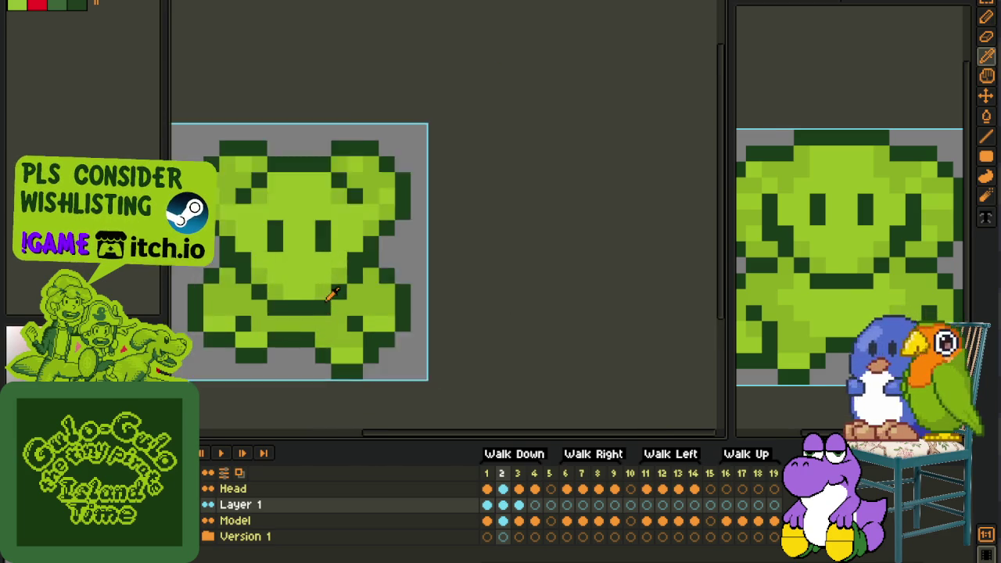
Shift the lower-right leg pixels so the two legs read as separate
left_click_drag(400, 248, 514, 297)
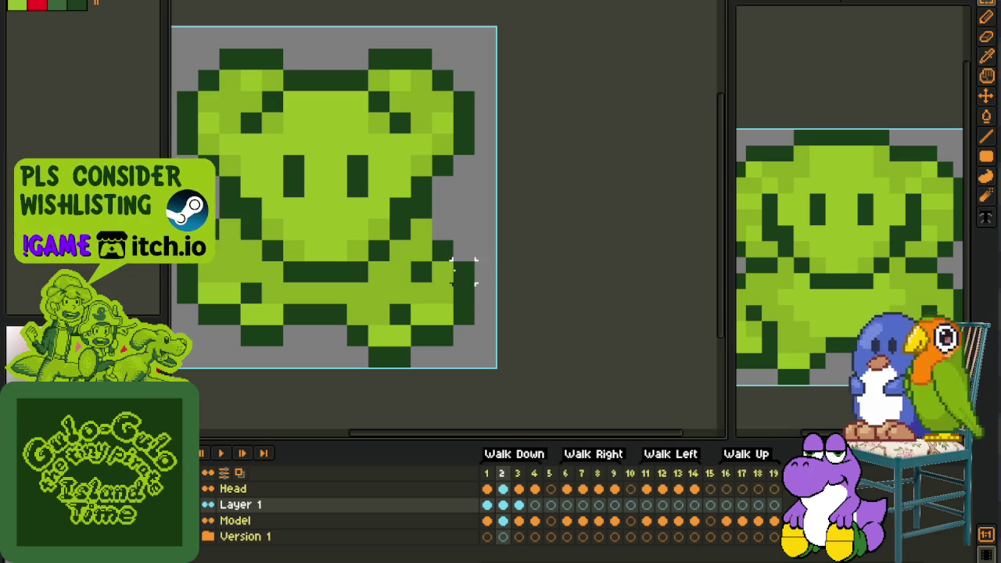
scroll(469, 235, "down", 2)
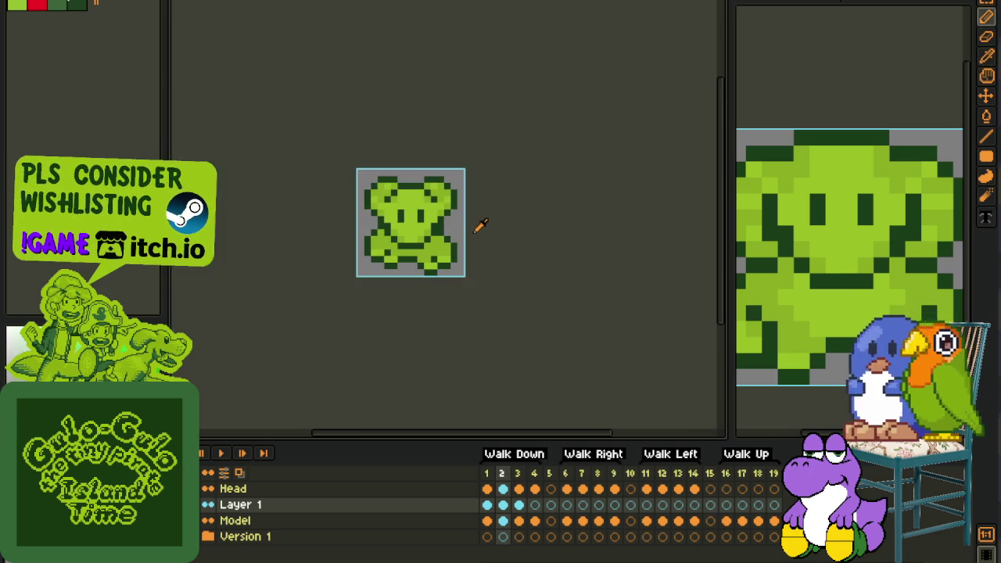
key("i")
scroll(423, 239, "up", 1)
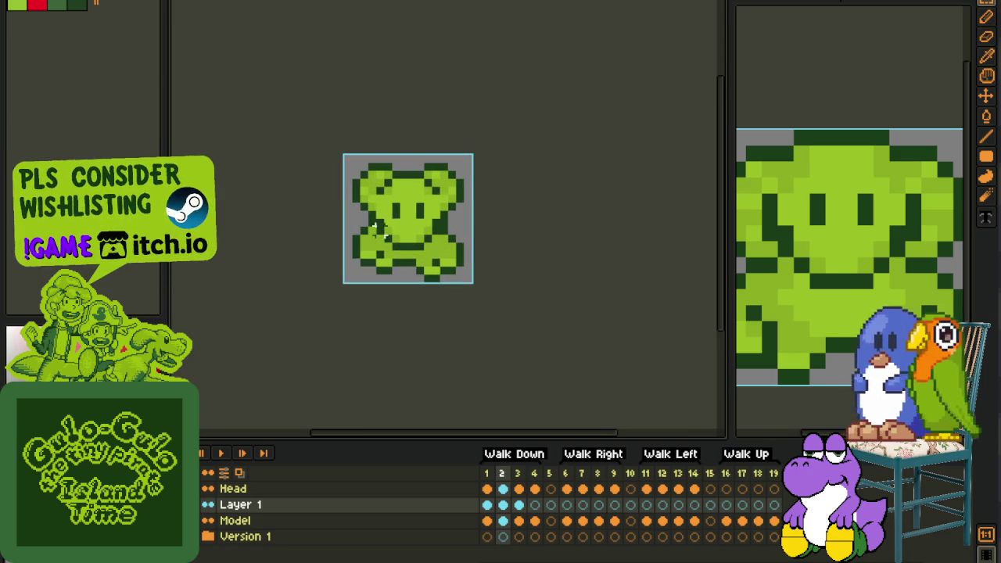
key("ctrl+a")
key("ctrl+d")
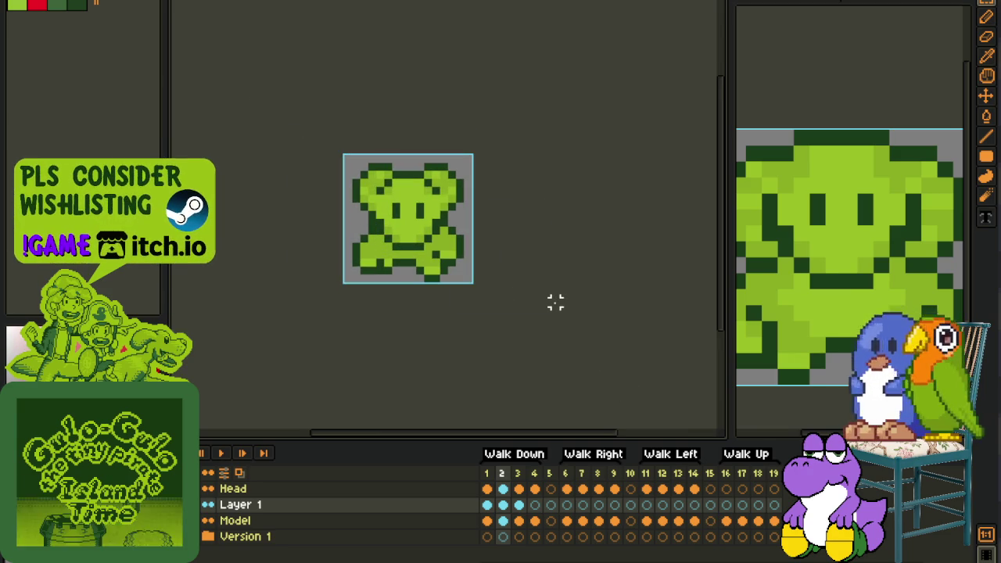
key("ctrl+a")
key("ctrl+d")
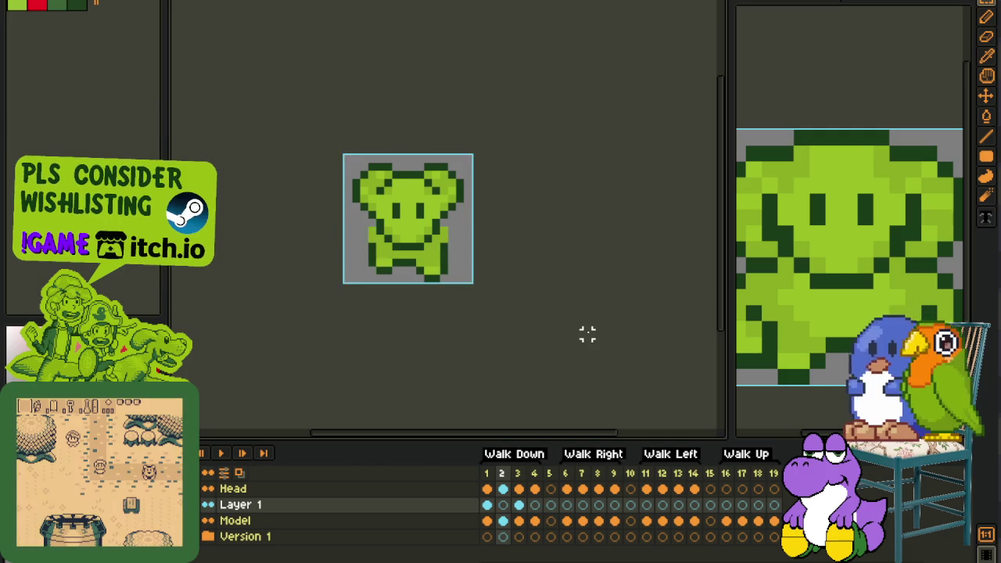
Step to the next Walk Down frame and start the animation playing
key("period")
key("period")
key("ctrl+a")
key("ctrl+d")
left_click(221, 453)
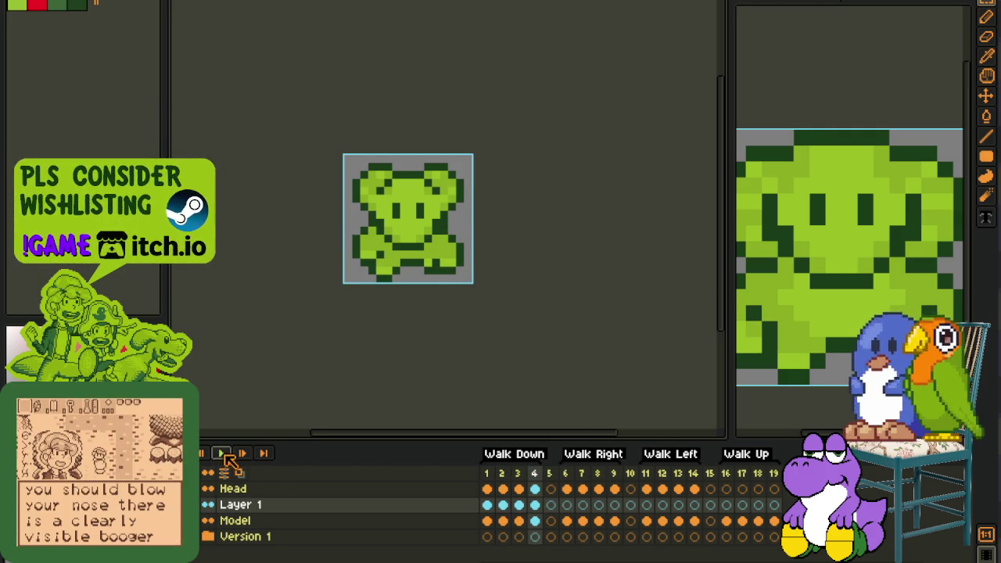
scroll(233, 366, "down", 2)
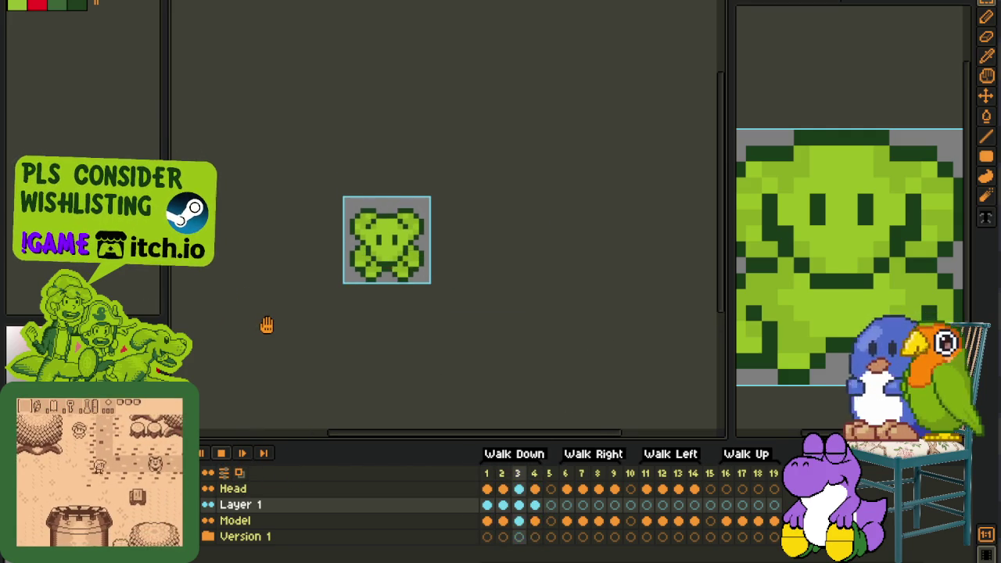
scroll(304, 301, "down", 1)
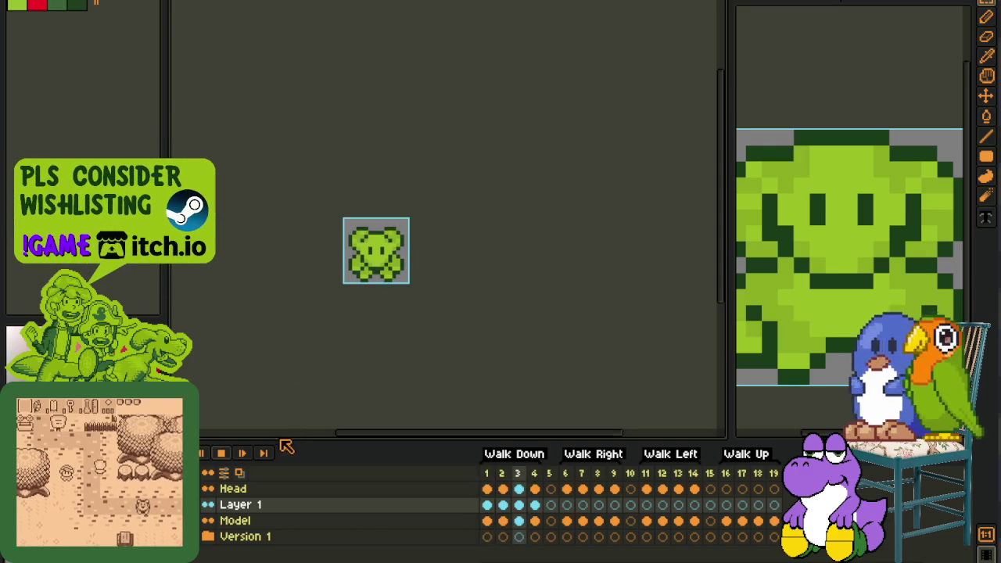
left_click(223, 455)
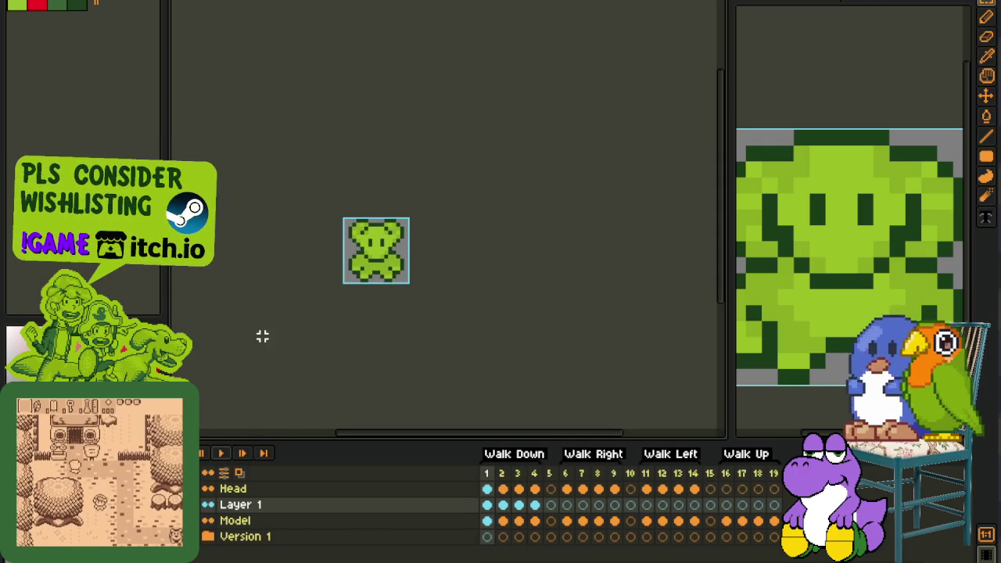
key("Right")
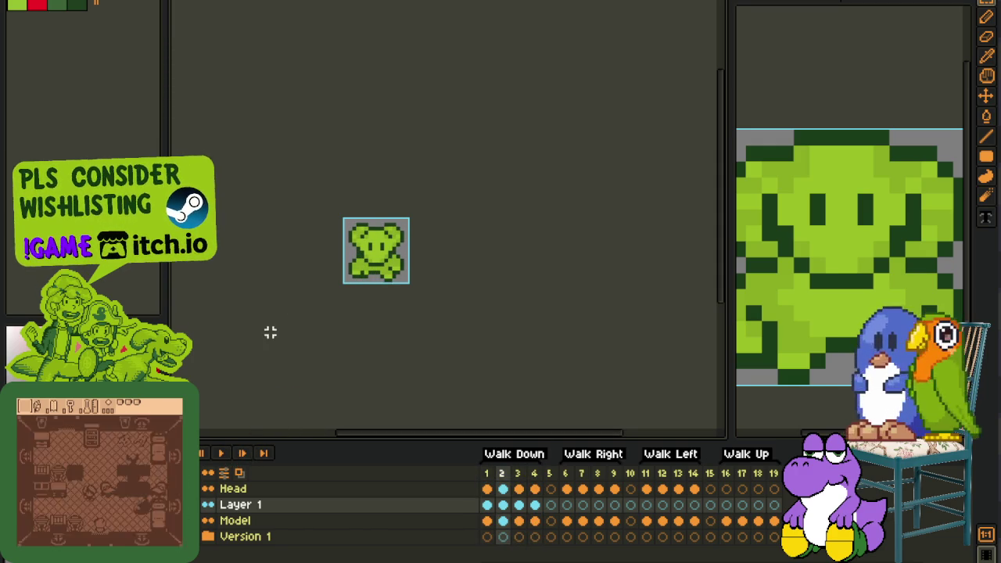
scroll(367, 261, "up", 3)
key("b")
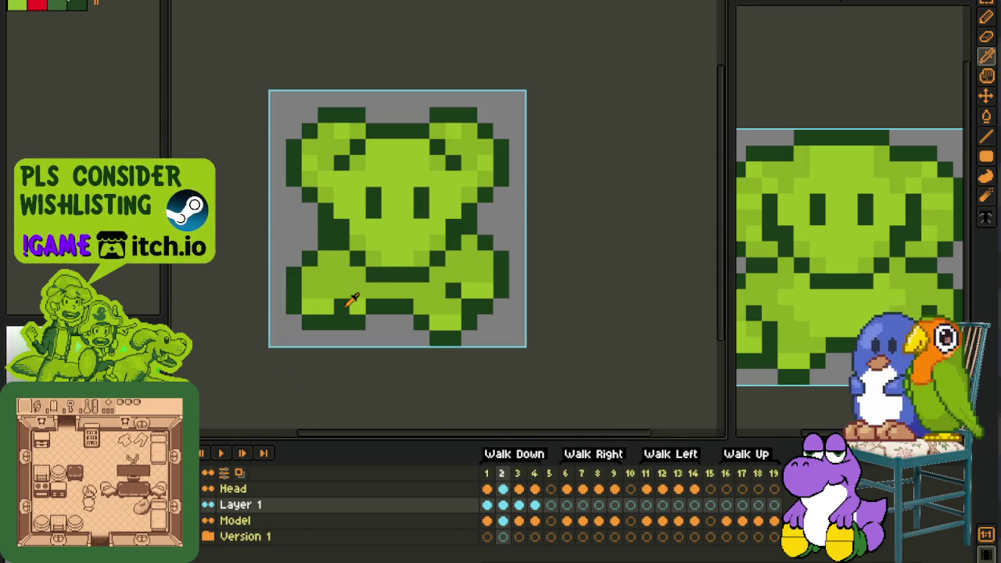
scroll(356, 293, "down", 2)
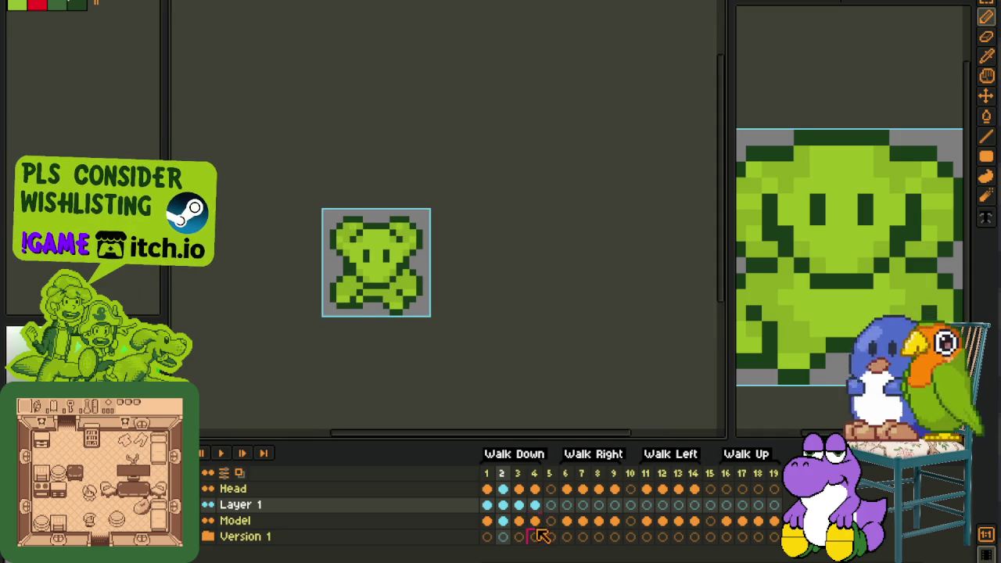
left_click(534, 504)
scroll(402, 293, "up", 2)
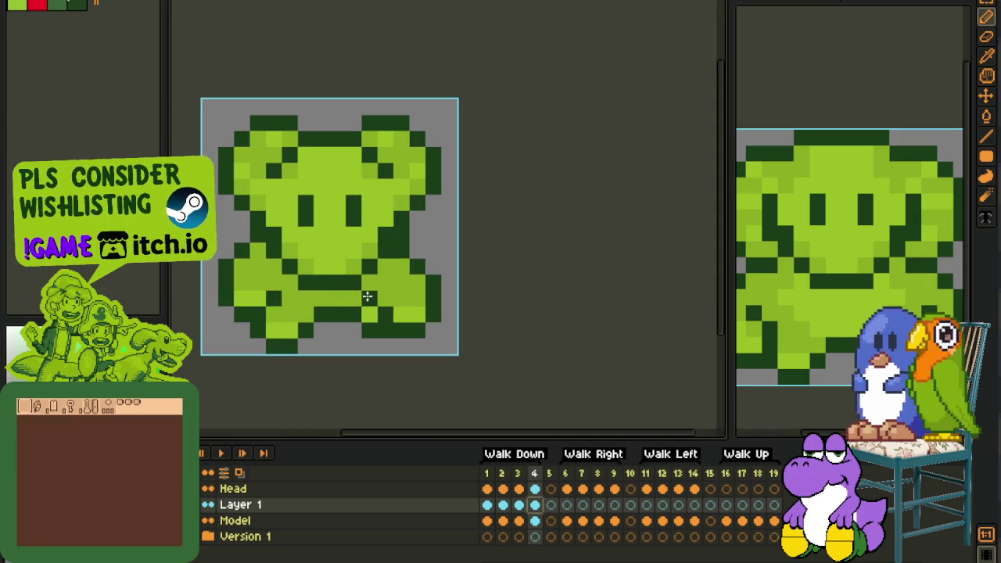
scroll(367, 296, "down", 2)
left_click(221, 454)
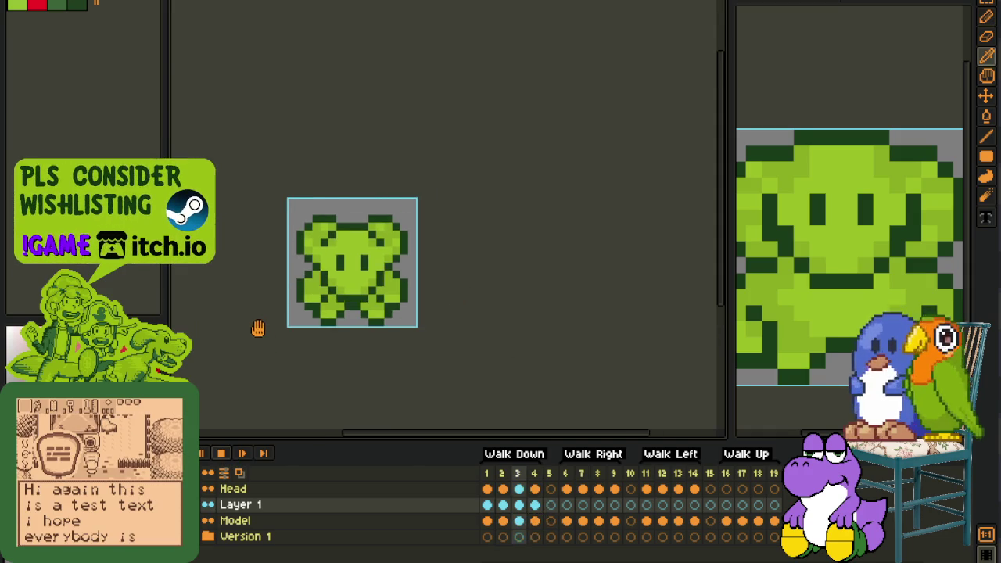
scroll(258, 329, "down", 2)
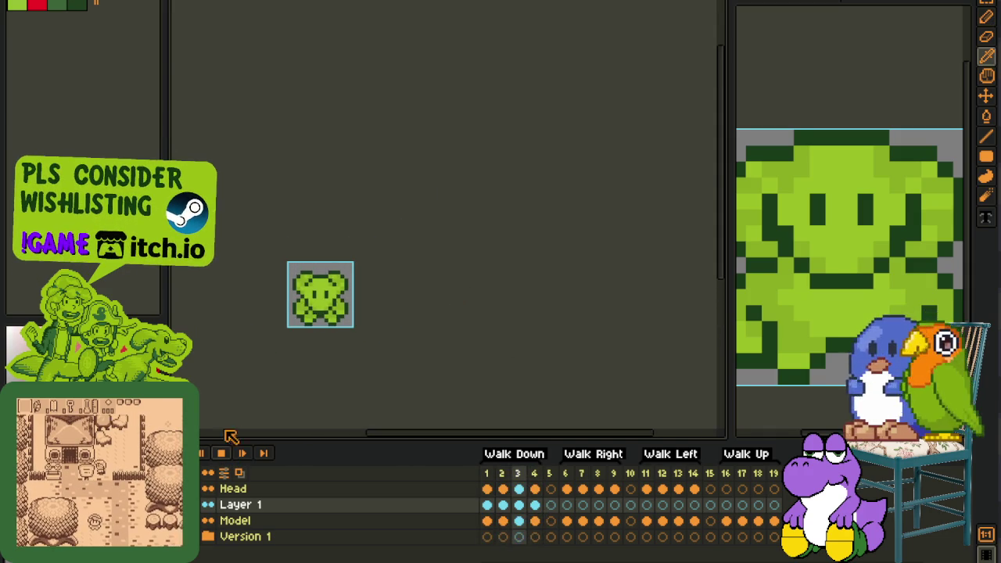
left_click(223, 452)
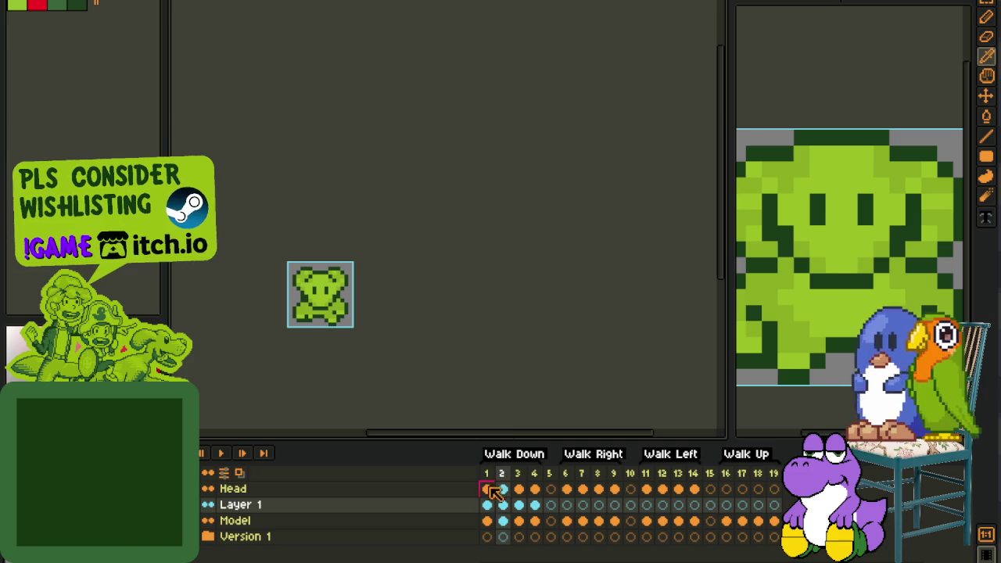
Play Walk Down from frame 1 beside the reference sprite's side-view animation, then stop
left_click(486, 474)
left_click(221, 454)
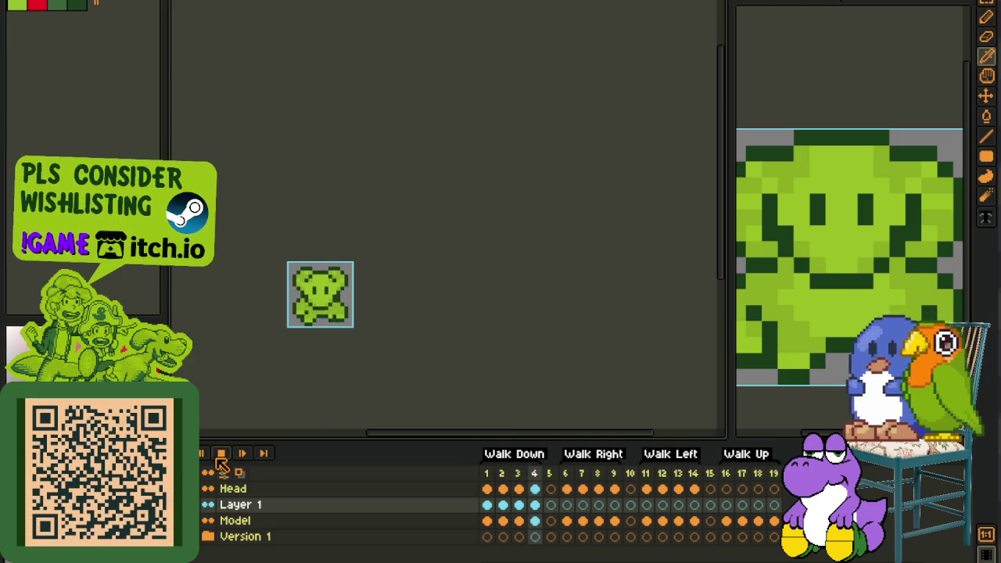
scroll(273, 313, "down", 3)
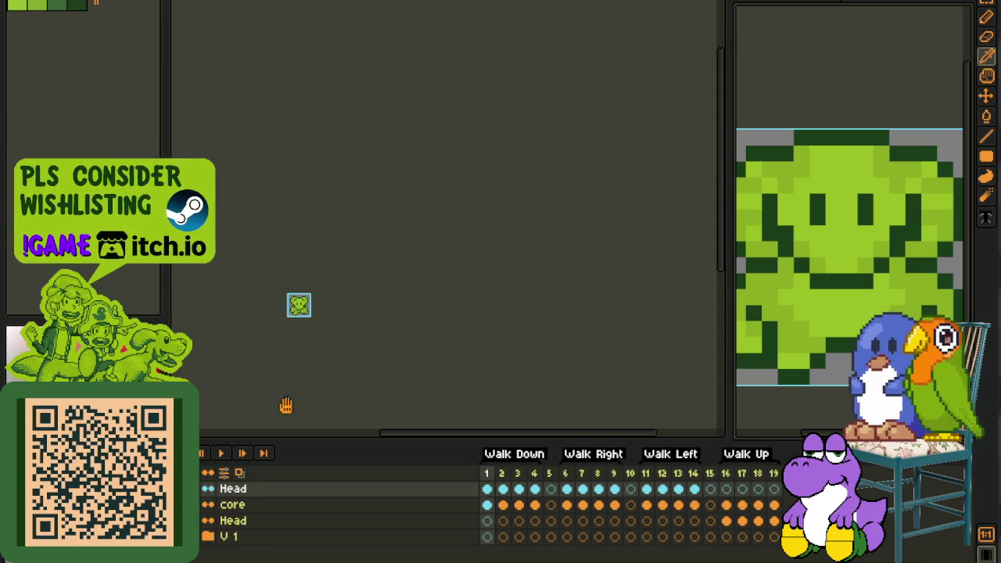
left_click(221, 453)
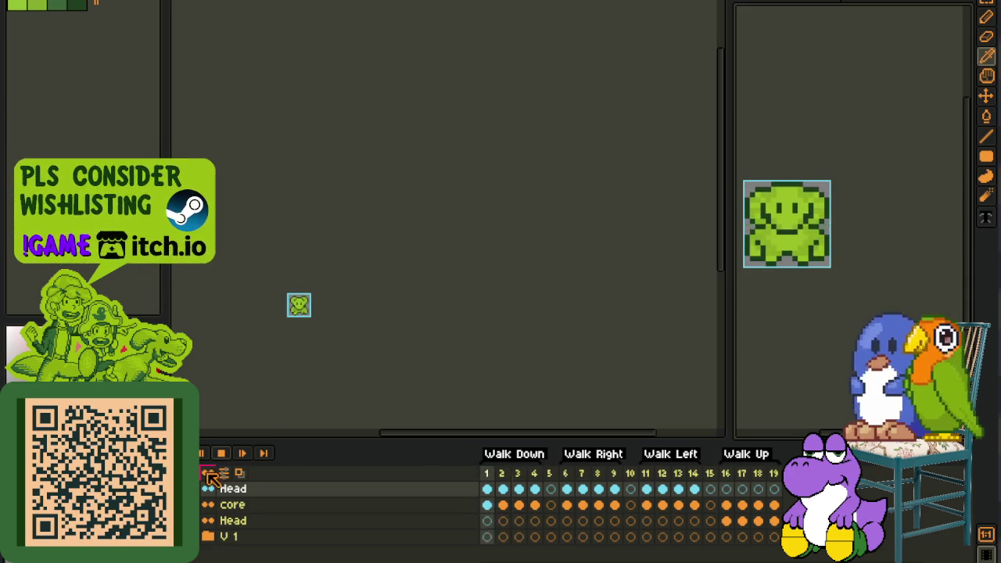
scroll(309, 345, "up", 1)
scroll(291, 340, "up", 1)
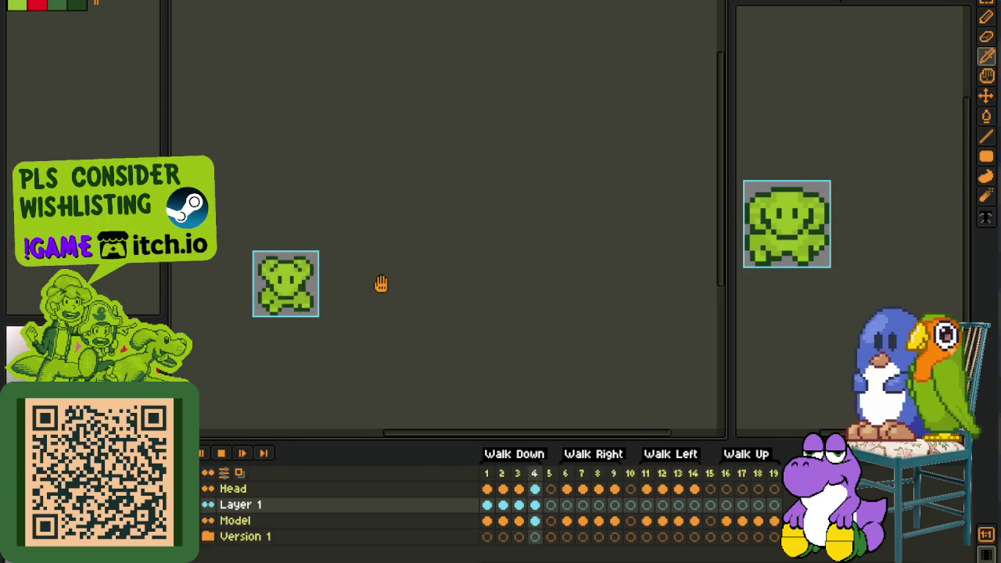
left_click_drag(380, 284, 433, 346)
left_click(220, 453)
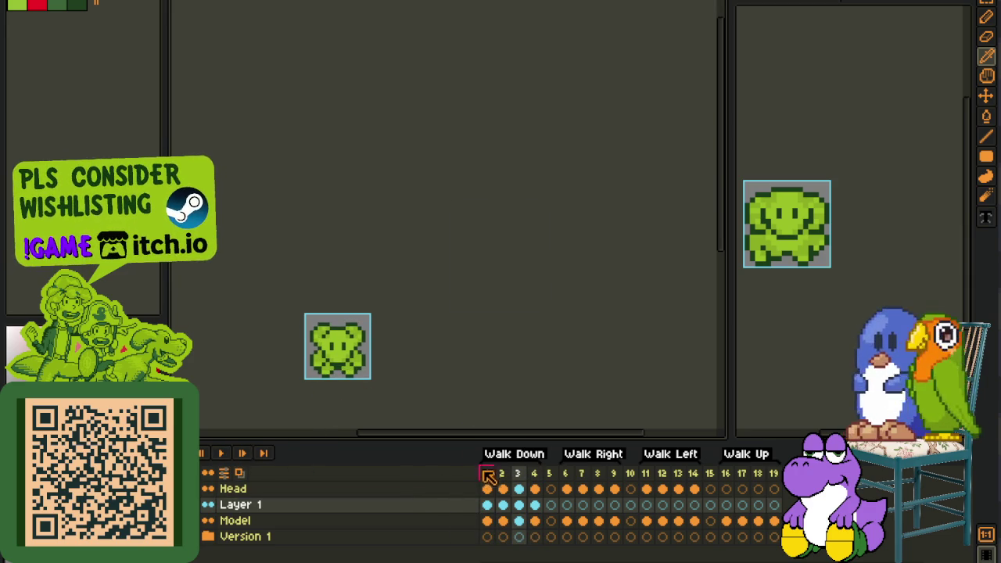
left_click(503, 507)
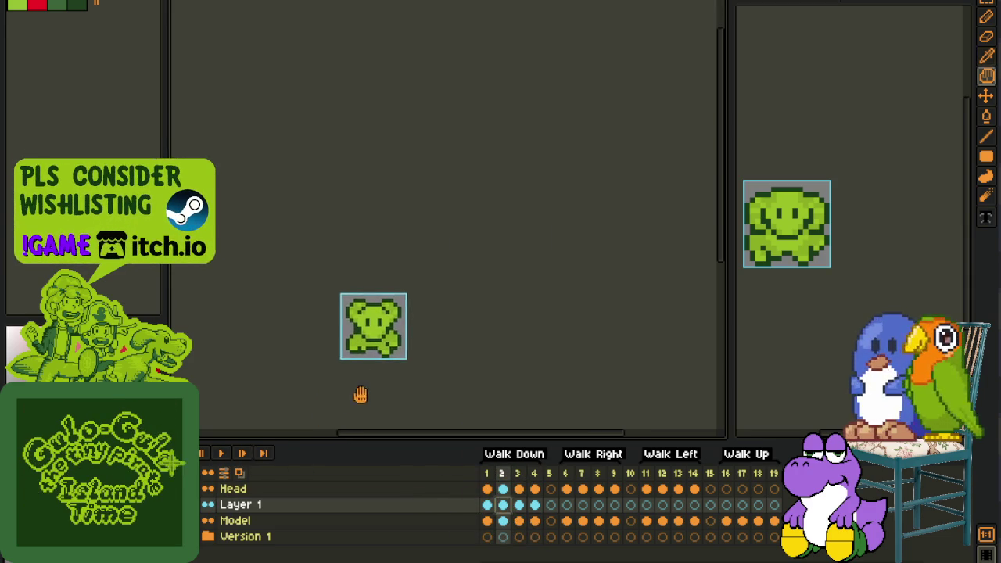
Save the sprite file
scroll(374, 353, "up", 1)
scroll(363, 340, "up", 2)
key("e")
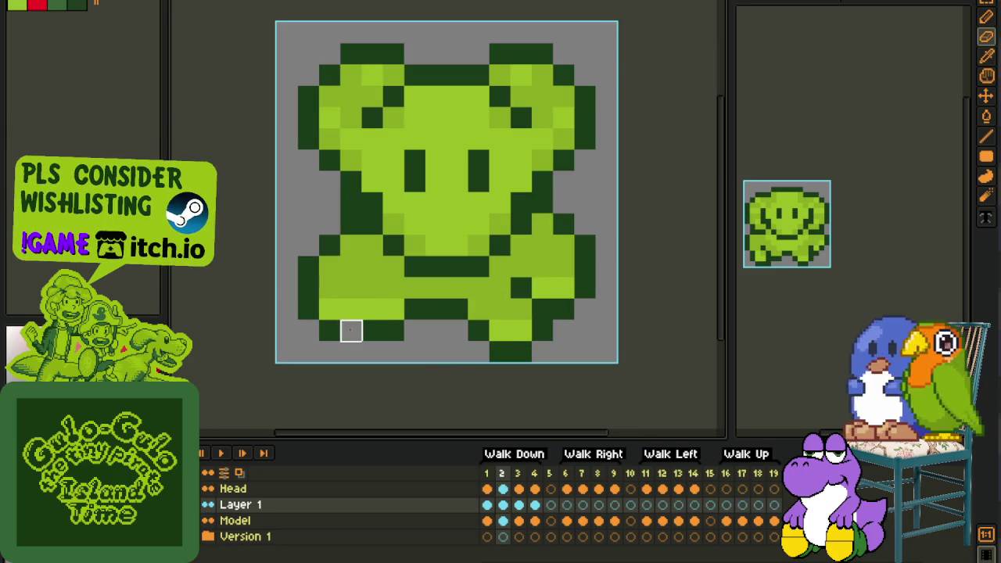
key("b")
scroll(340, 331, "down", 3)
key("ctrl+s")
On frame 4, redo the dark right-foot pixel and lighten the pixel above it
left_click(535, 504)
scroll(420, 333, "up", 2)
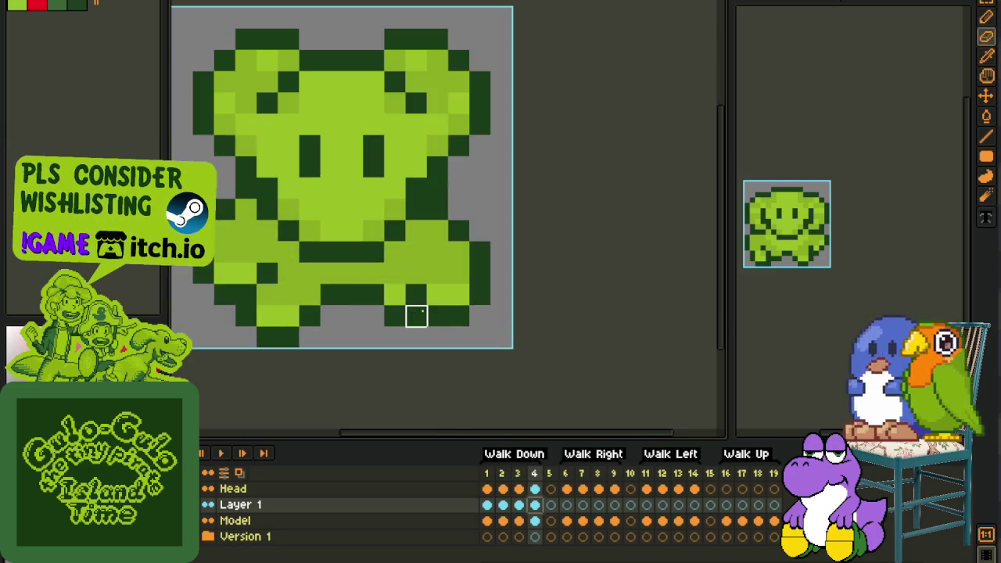
left_click(437, 315)
left_click(416, 294)
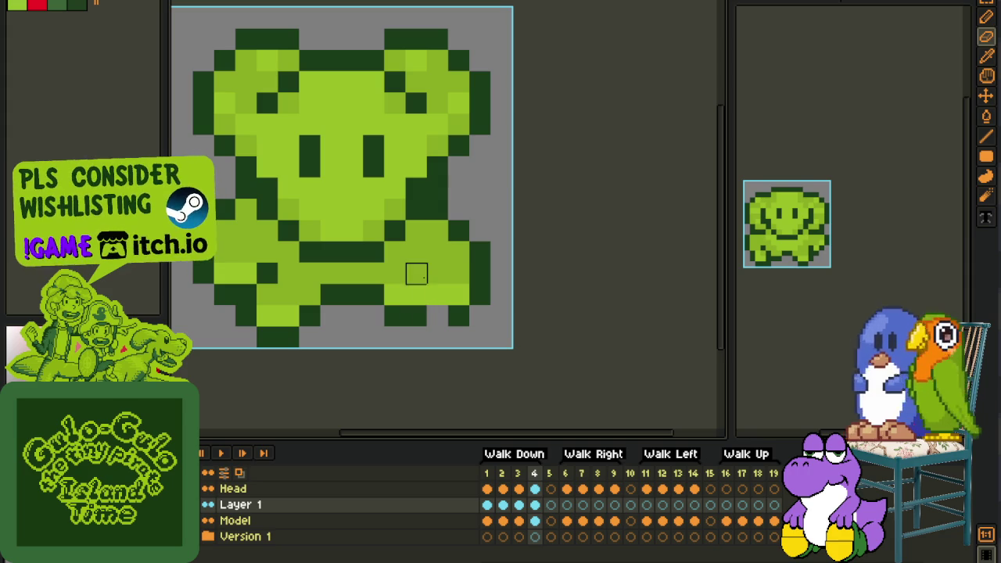
key("b")
left_click(438, 316)
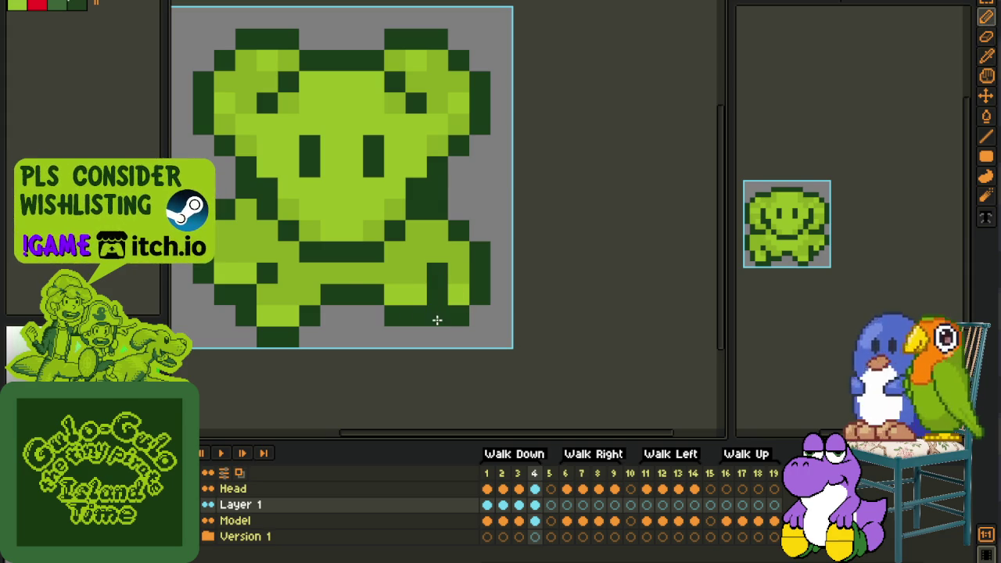
scroll(496, 297, "down", 2)
scroll(499, 281, "down", 1)
Save again and play the Walk Down animation
key("ctrl+s")
key("space")
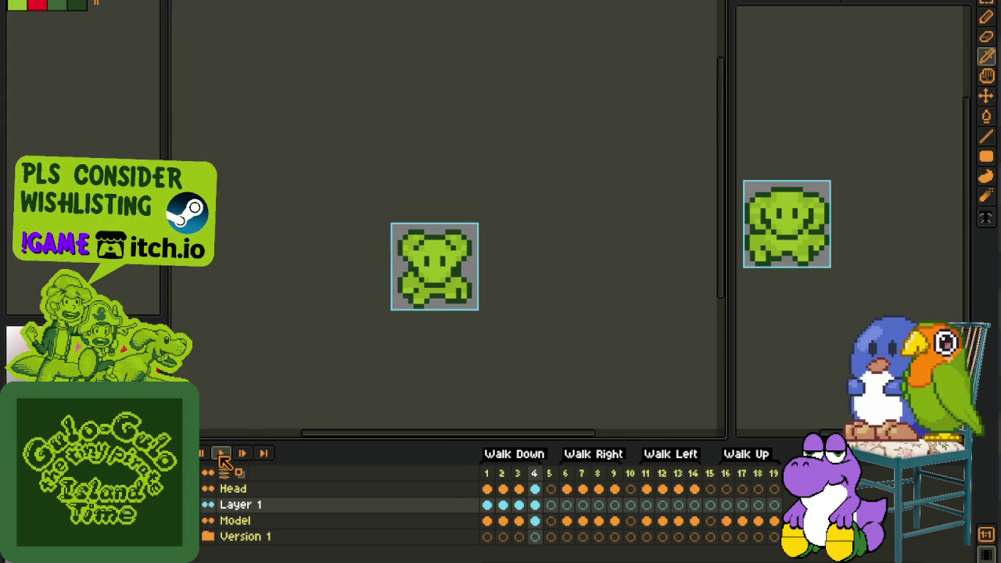
scroll(301, 303, "down", 1)
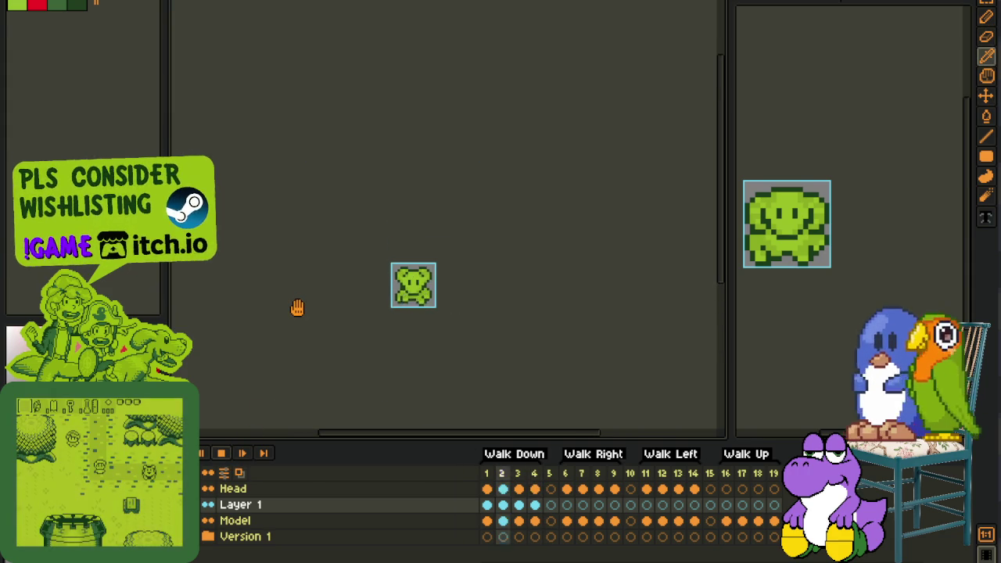
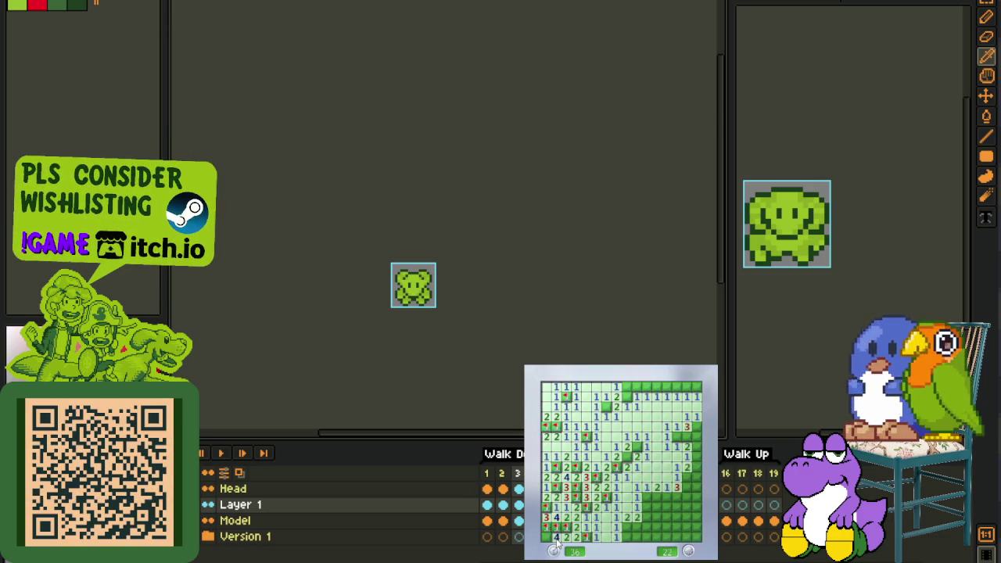
Reveal more Minesweeper cells, flagging mines on the top row and right edge
left_click(645, 523)
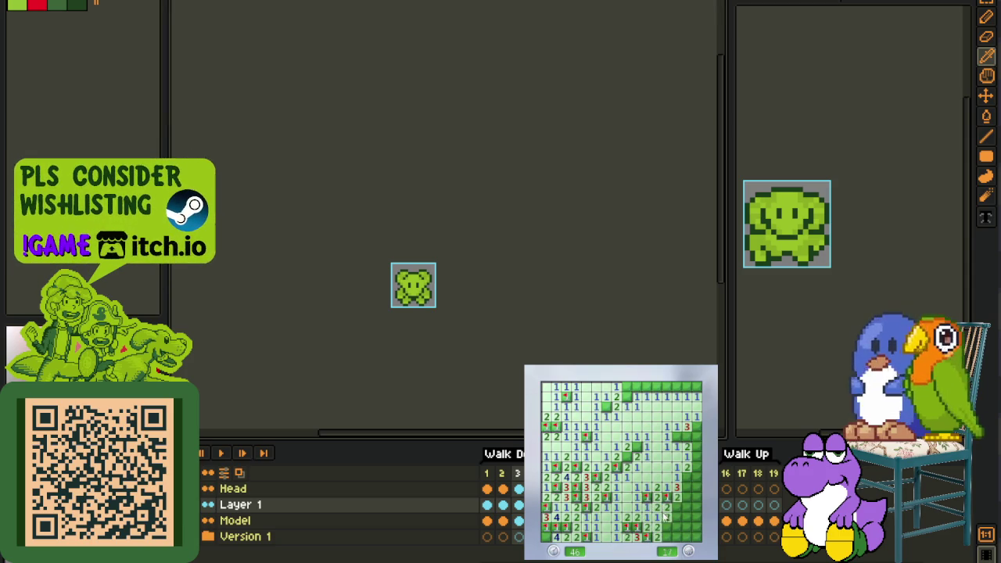
left_click(667, 534)
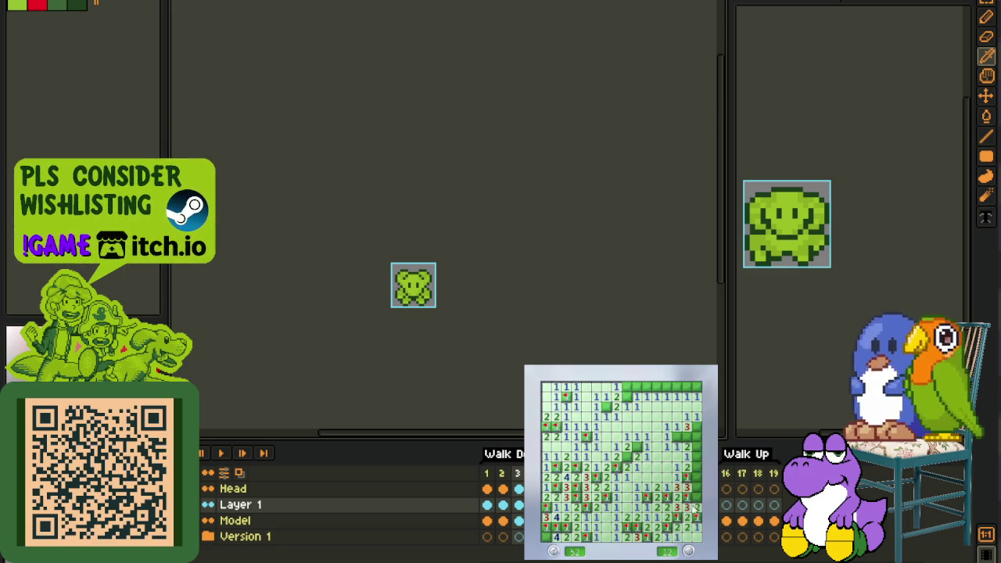
right_click(696, 432)
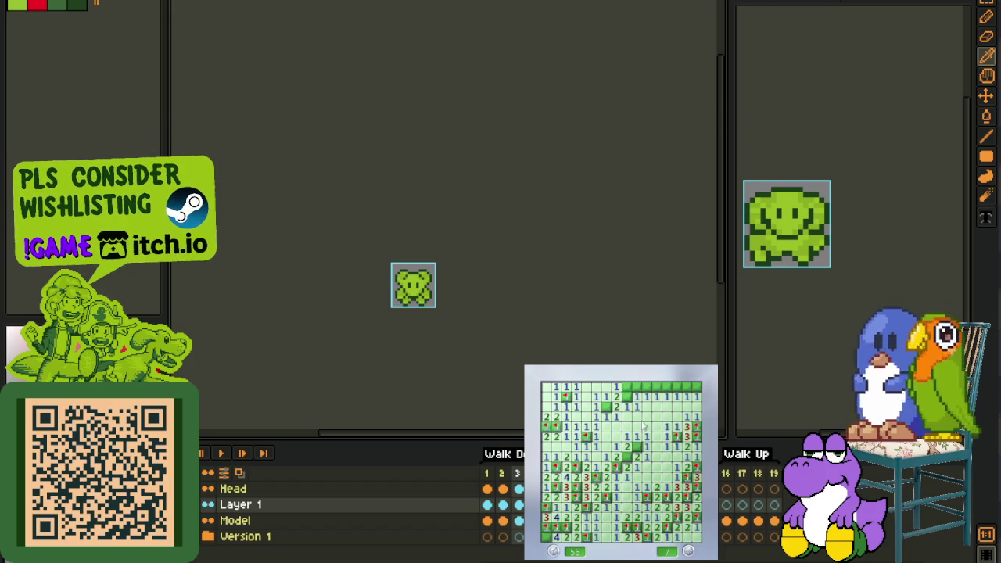
right_click(655, 387)
left_click(666, 396)
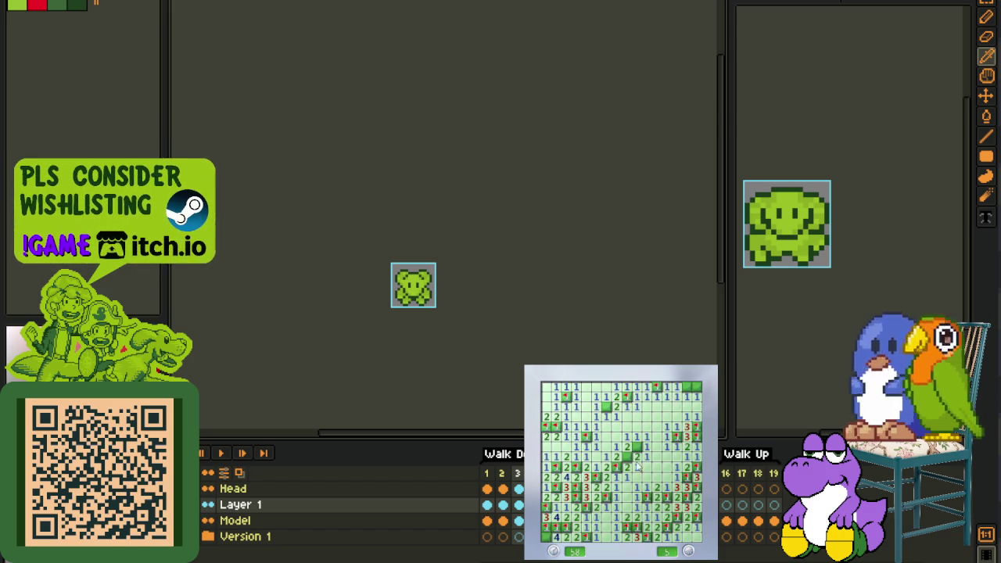
right_click(687, 387)
left_click(695, 387)
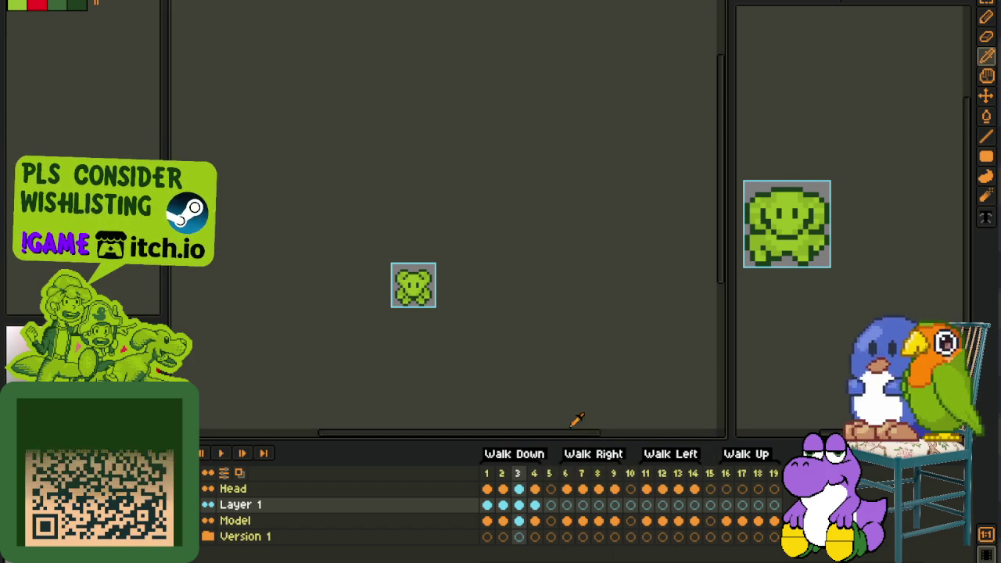
Play and stop the walk animation to preview the current cycle
scroll(414, 301, "up", 2)
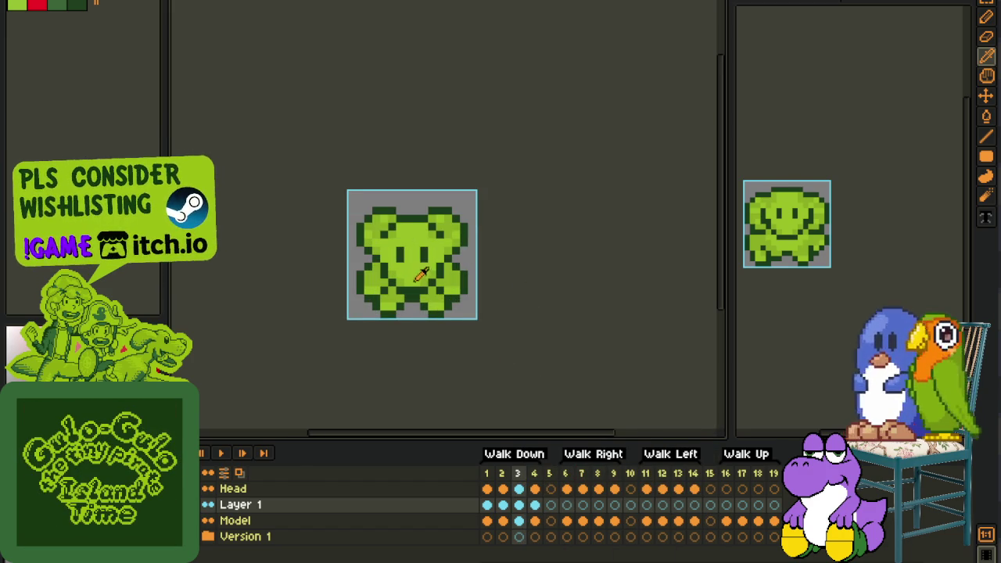
scroll(420, 274, "down", 1)
scroll(518, 295, "down", 1)
left_click(225, 453)
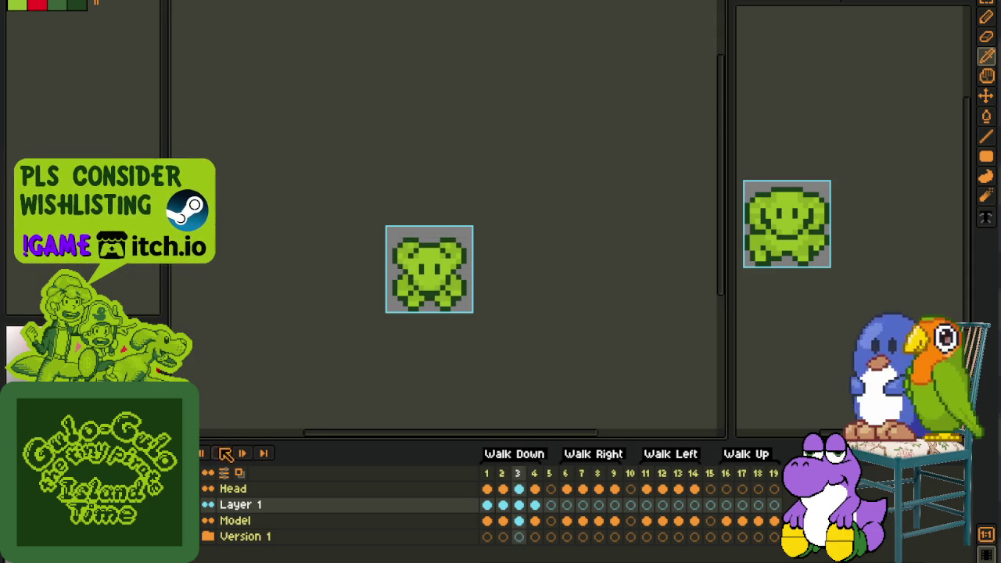
scroll(298, 314, "down", 1)
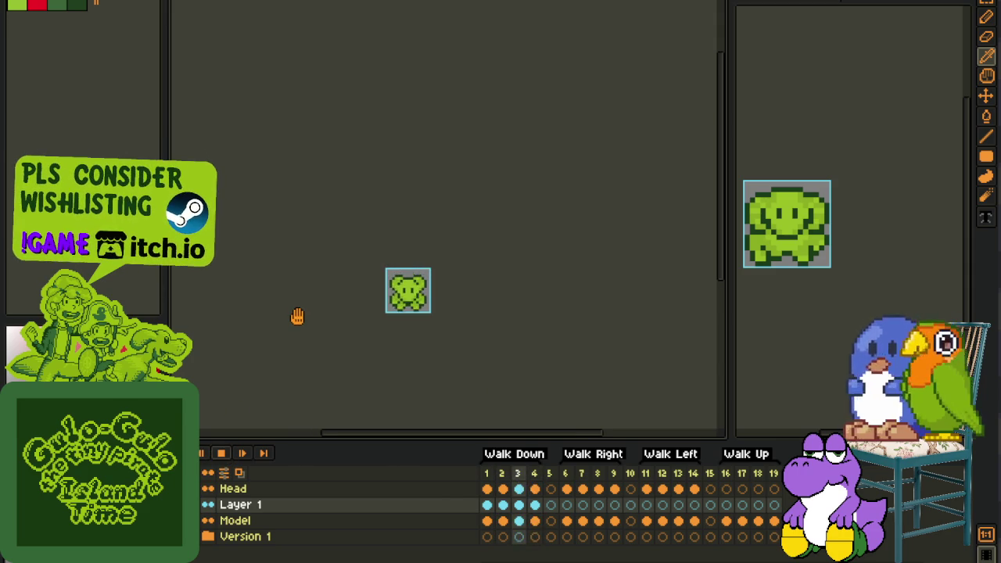
left_click(221, 453)
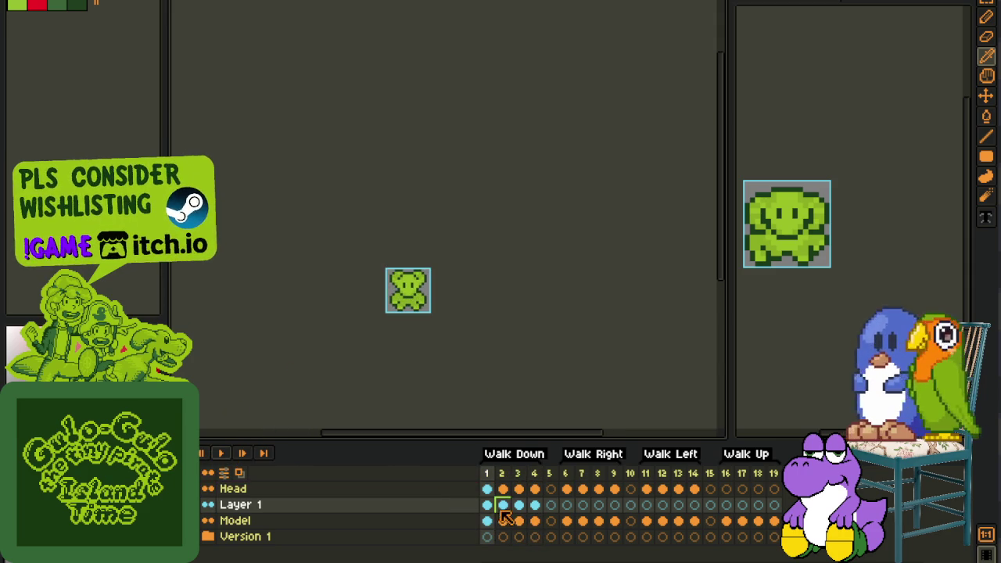
Nudge the bear's lower-right foot one pixel left on Walk Down frame 2
left_click(503, 517)
scroll(391, 313, "up", 2)
scroll(446, 297, "up", 1)
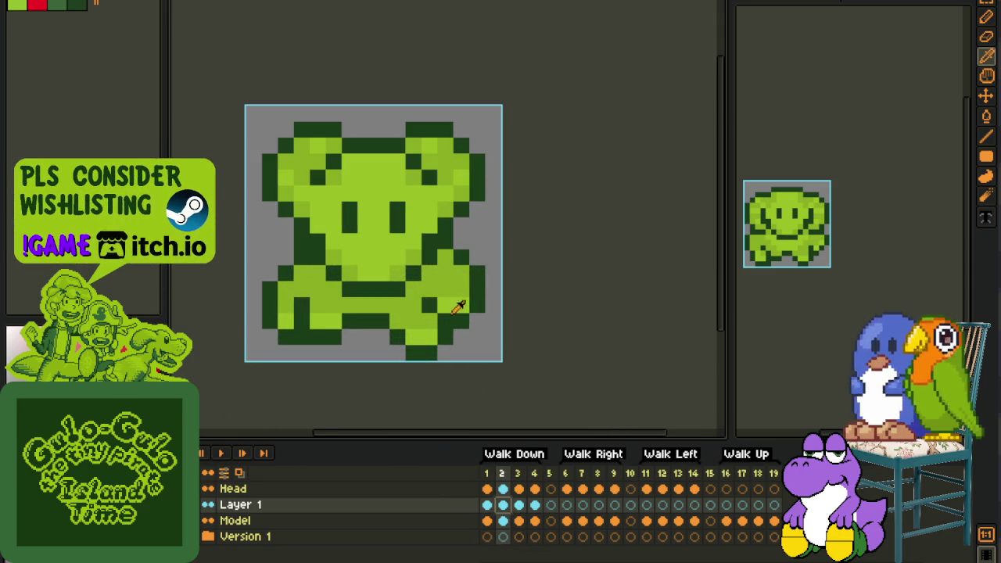
key("m")
left_click_drag(418, 281, 504, 348)
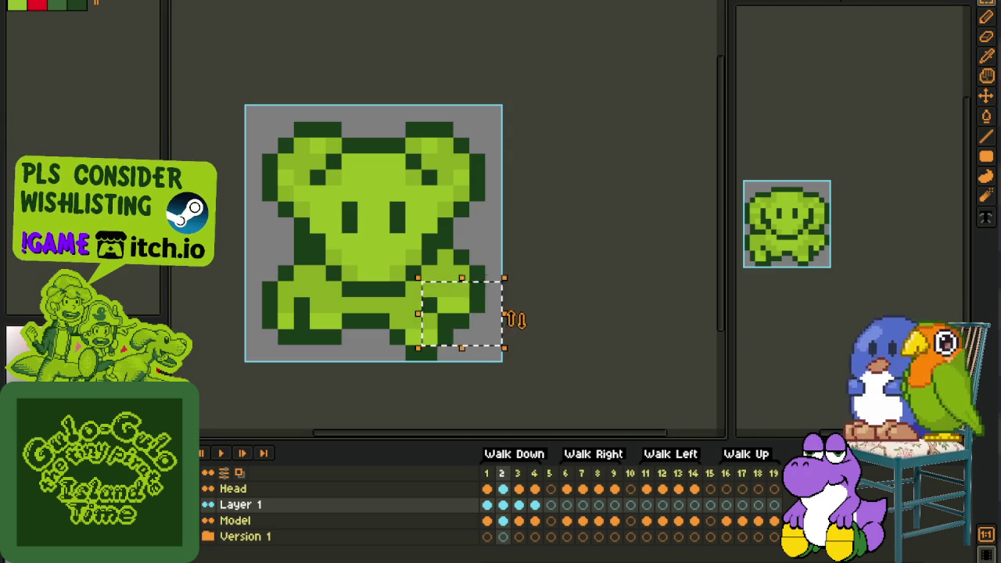
key("Left")
key("Escape")
Compare Walk Down frame 4 against the edited frame 2
key("i")
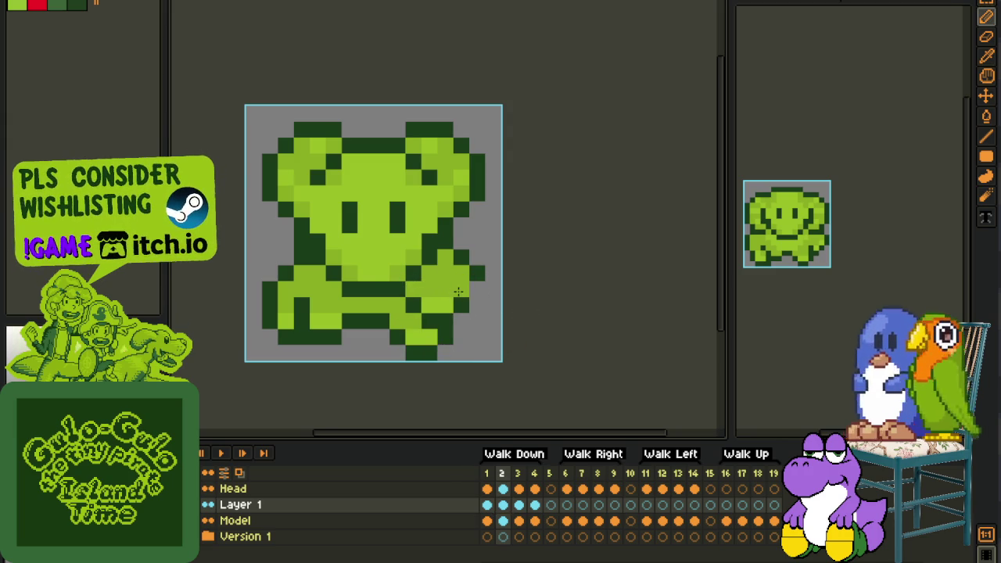
scroll(477, 288, "down", 1)
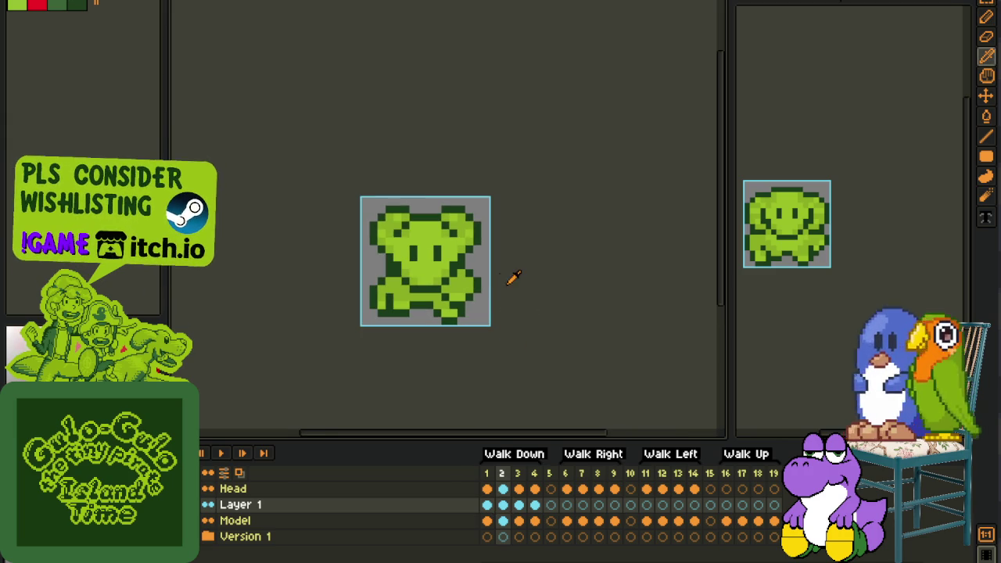
left_click(518, 489)
left_click(535, 489)
scroll(386, 279, "up", 1)
scroll(497, 358, "up", 1)
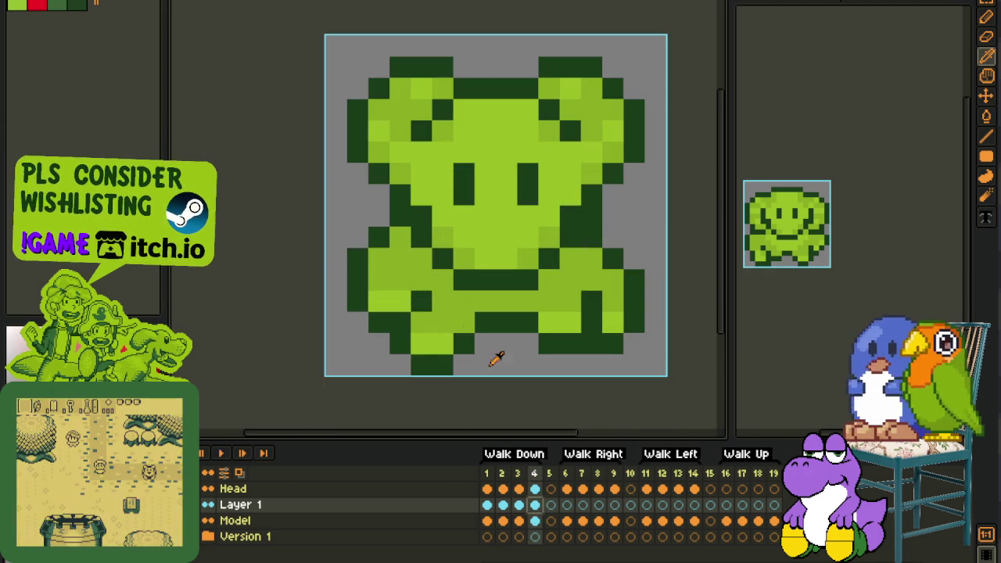
left_click(503, 505)
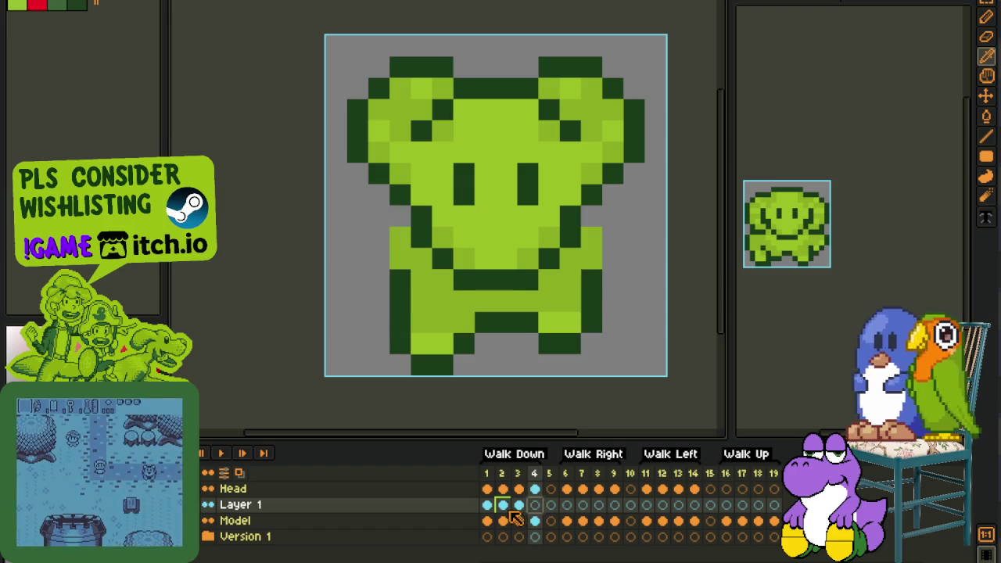
scroll(505, 331, "down", 1)
scroll(398, 221, "down", 1)
Copy the frame-2 pose into frame 4 and save the sprite
key("ctrl+a")
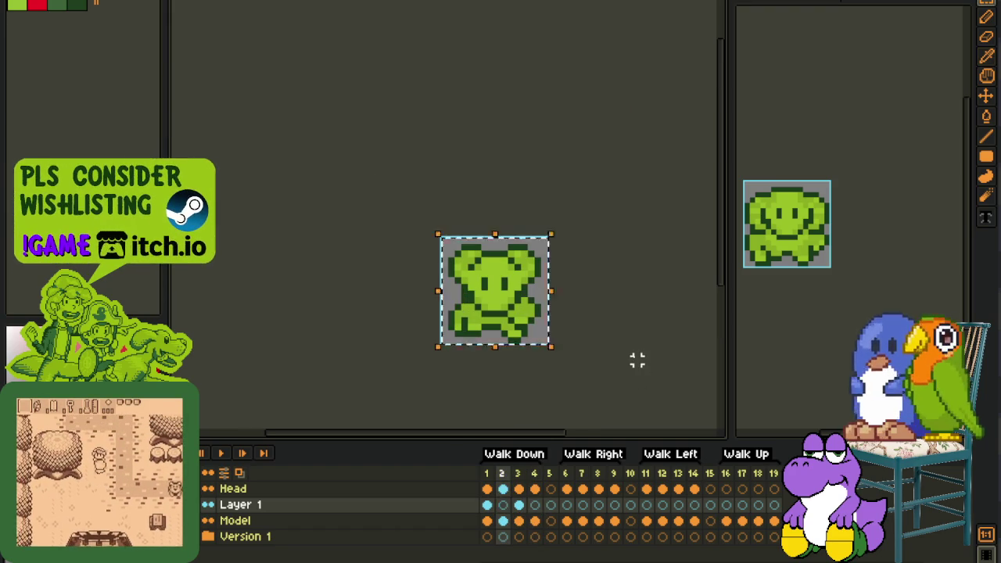
key("ctrl+d")
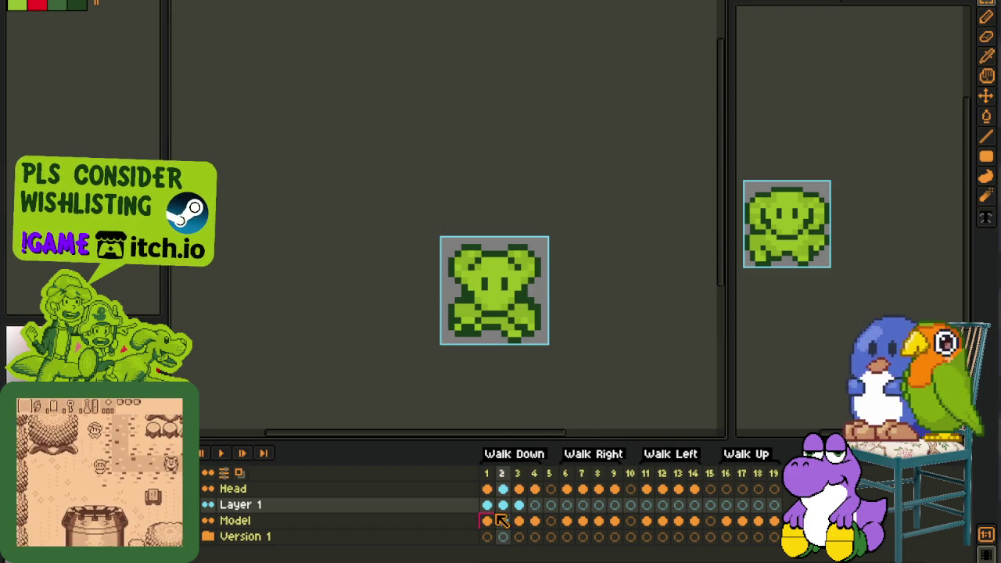
key("ctrl+v")
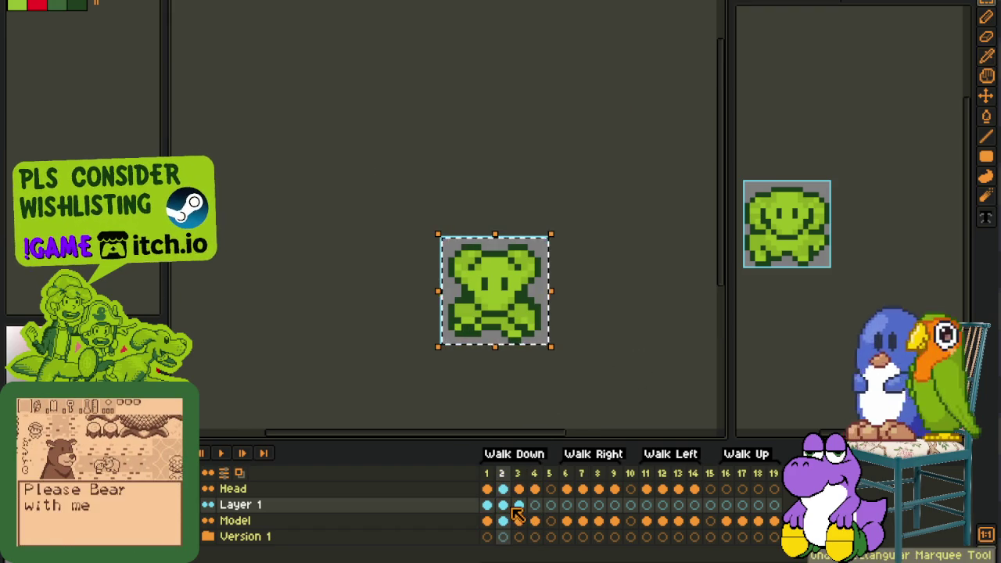
key("ctrl+z")
left_click(534, 507)
key("ctrl+v")
key("ctrl+s")
Replay the walk animation to check it, then return to frame 2
left_click(221, 453)
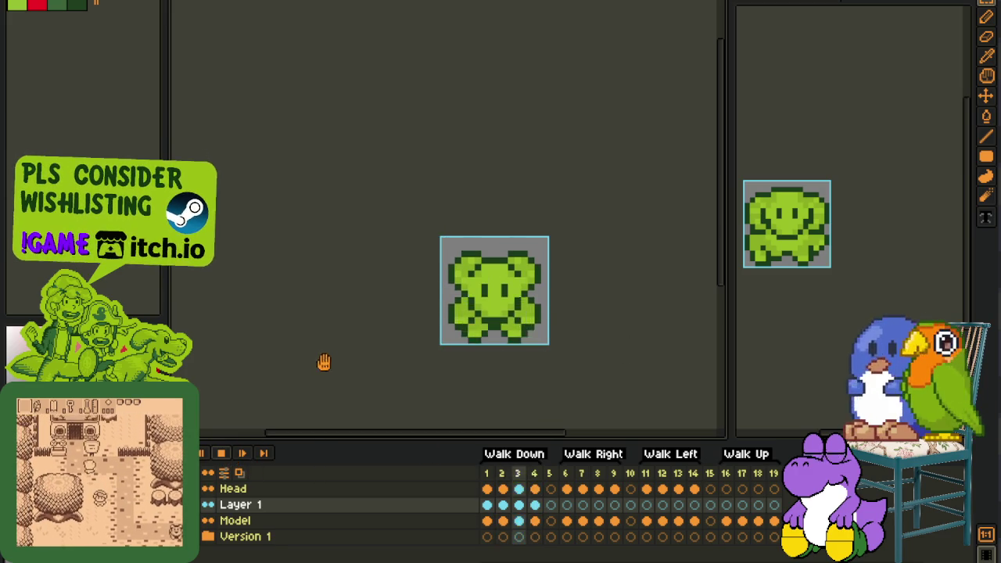
scroll(397, 299, "down", 2)
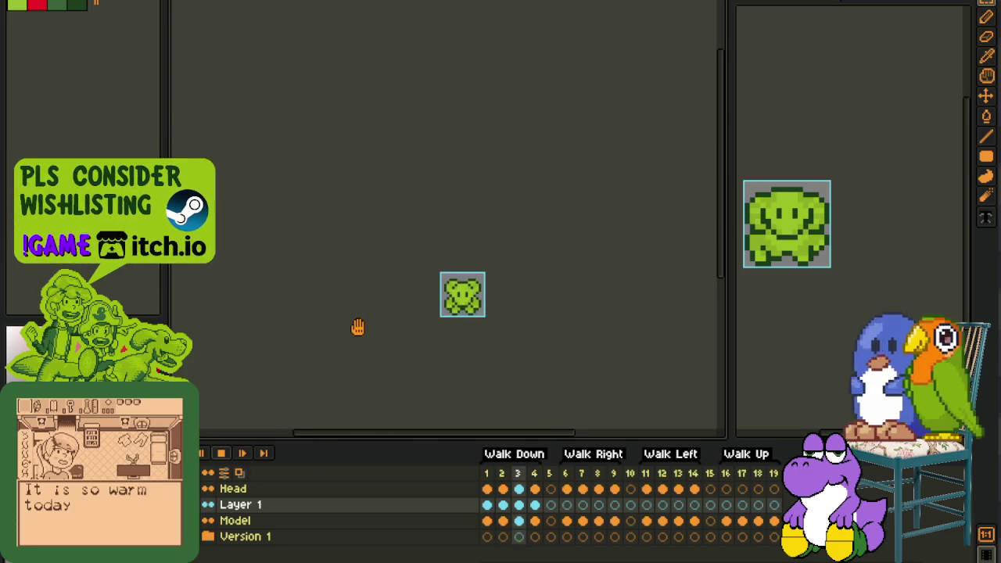
left_click(245, 454)
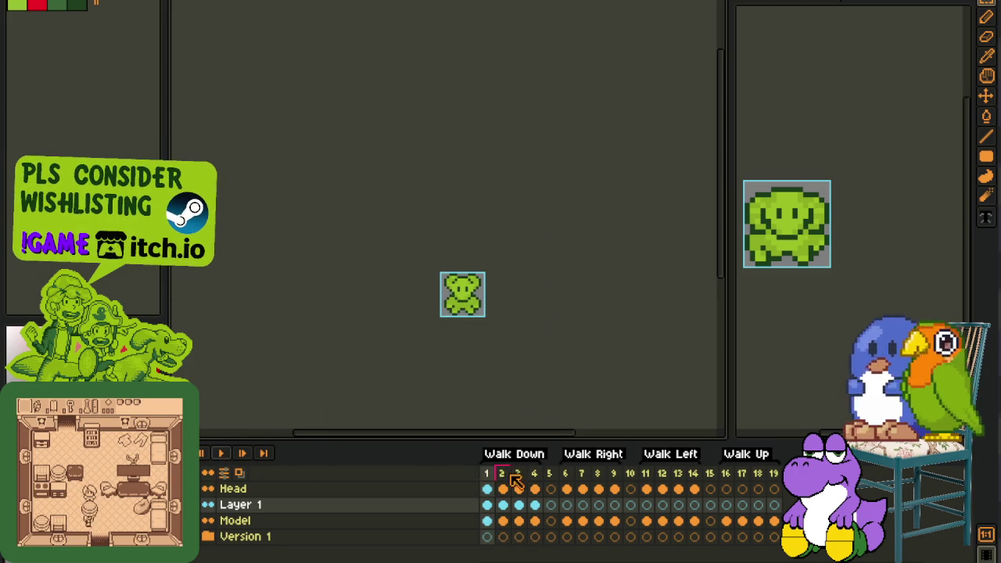
left_click(503, 505)
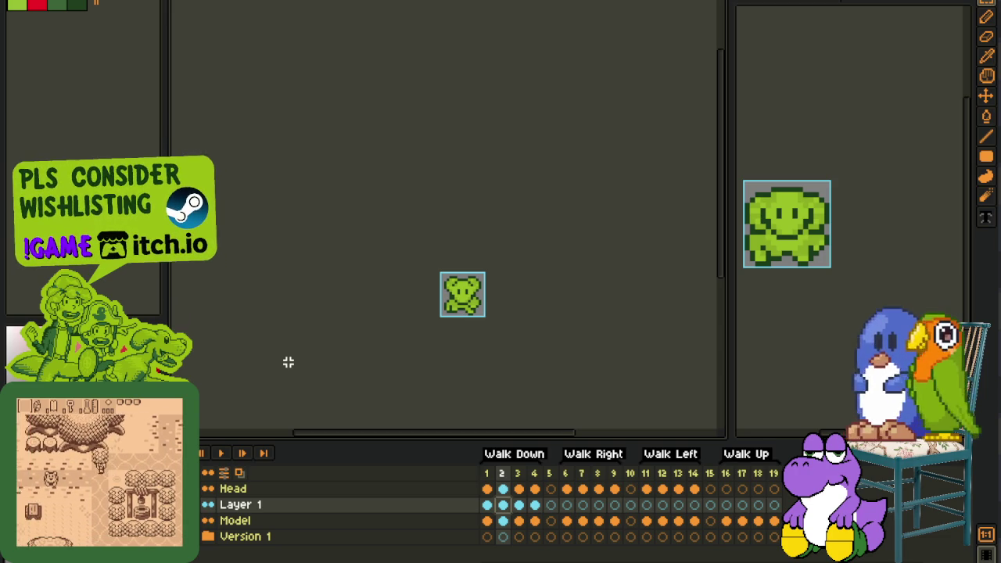
right_click(297, 507)
Merge Layer 1 into Model and replace Walk Up frames 16–19 with Model frames 1–4
left_click(365, 547)
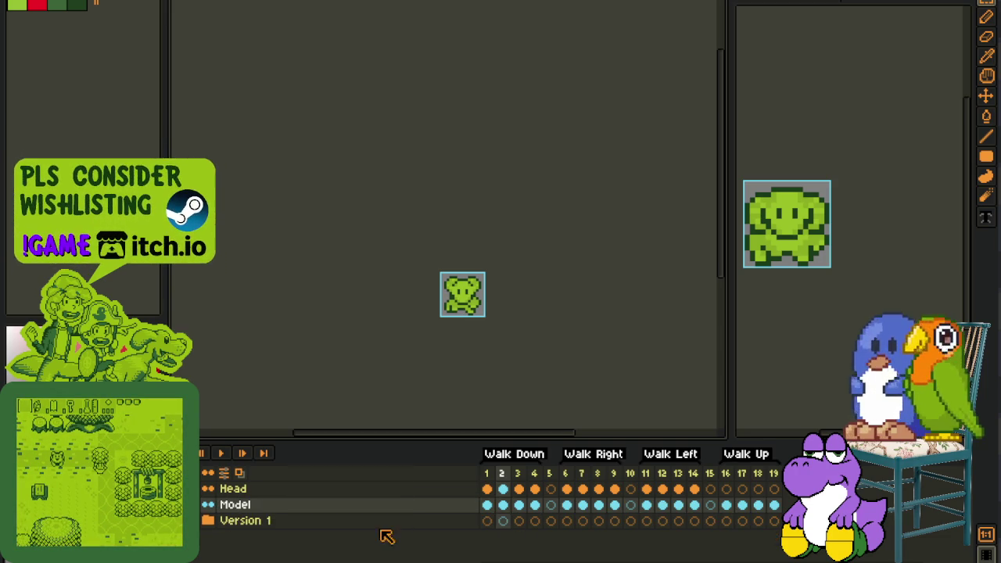
left_click_drag(721, 517, 774, 508)
key("Delete")
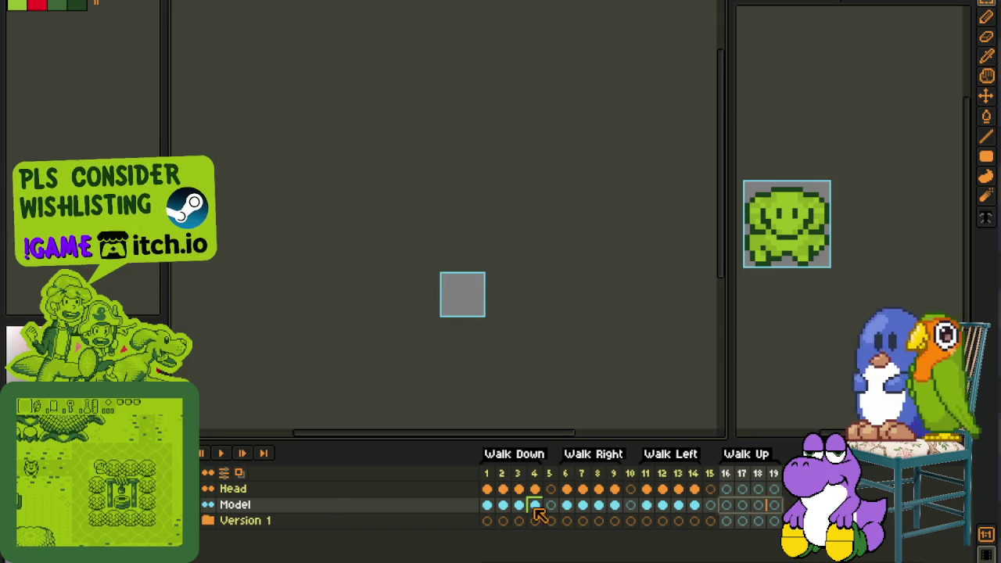
left_click_drag(535, 505, 486, 506)
key("ctrl+c")
left_click(726, 508)
key("ctrl+v")
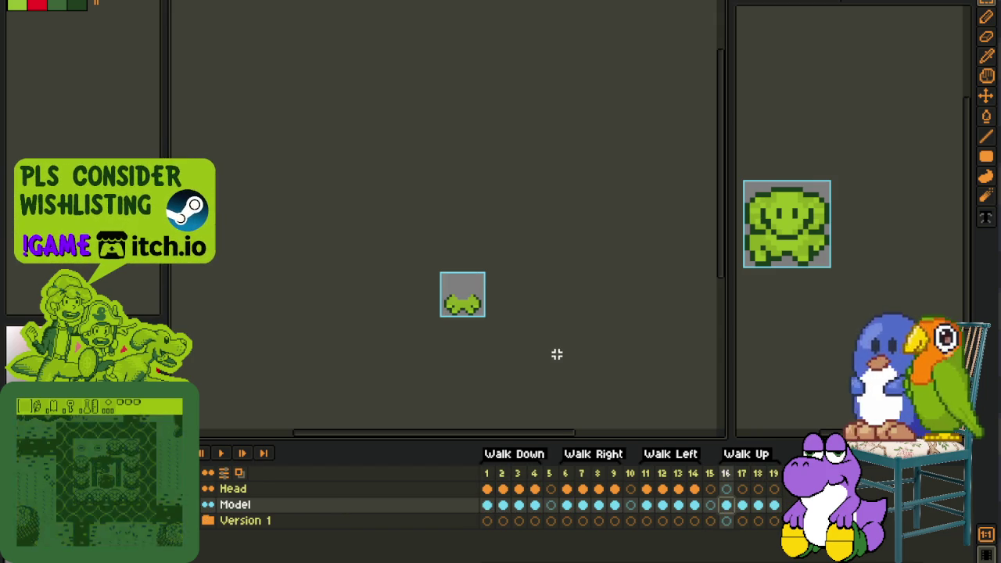
Add a new empty Layer 1 and position it for Walk Up frame 16
scroll(336, 386, "up", 1)
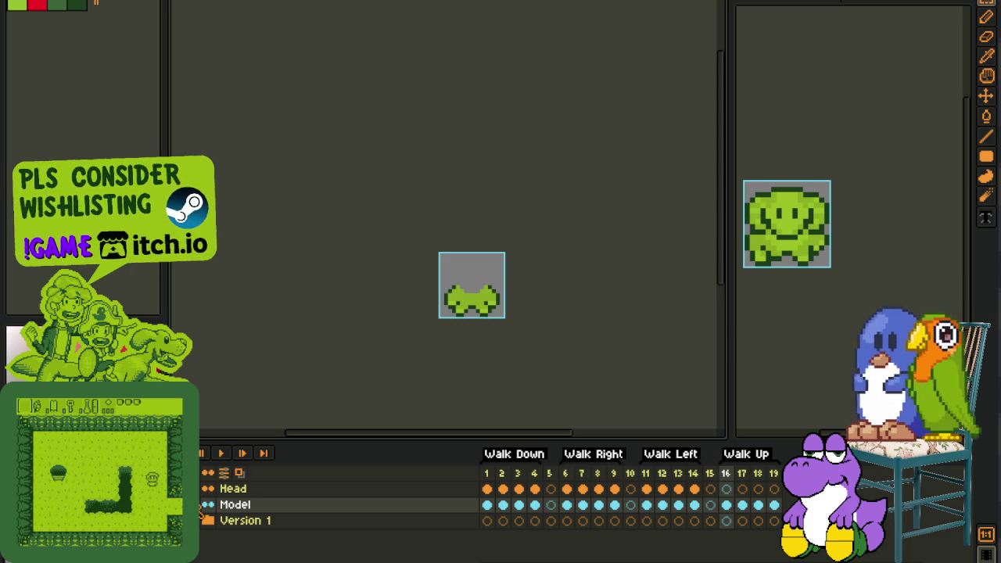
left_click(487, 489)
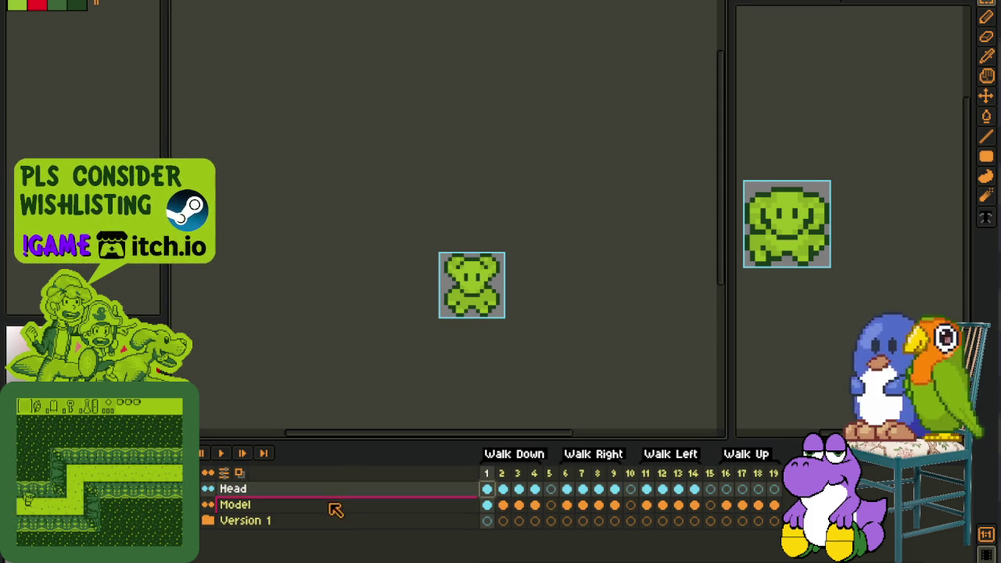
right_click(325, 521)
left_click(498, 486)
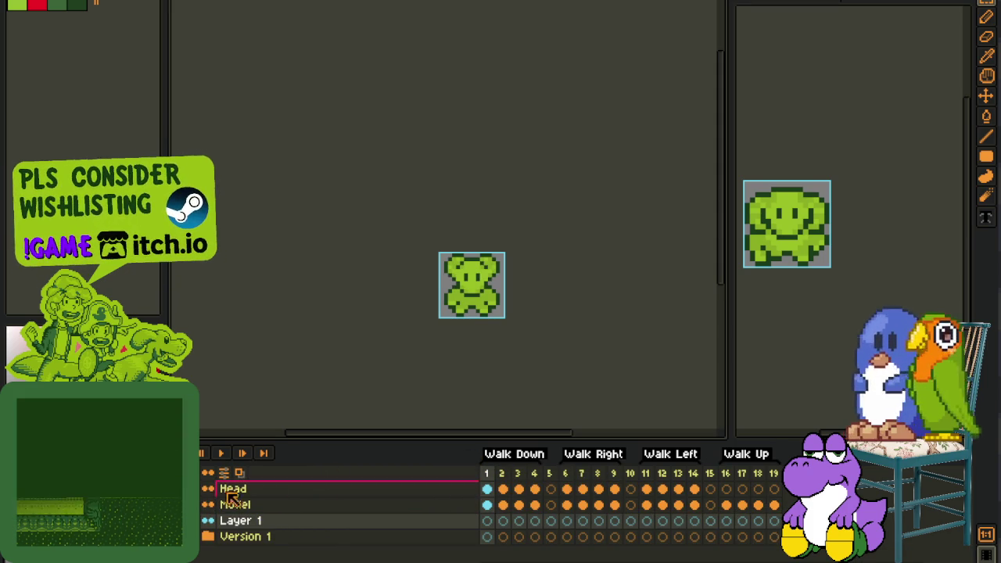
left_click_drag(535, 488, 486, 489)
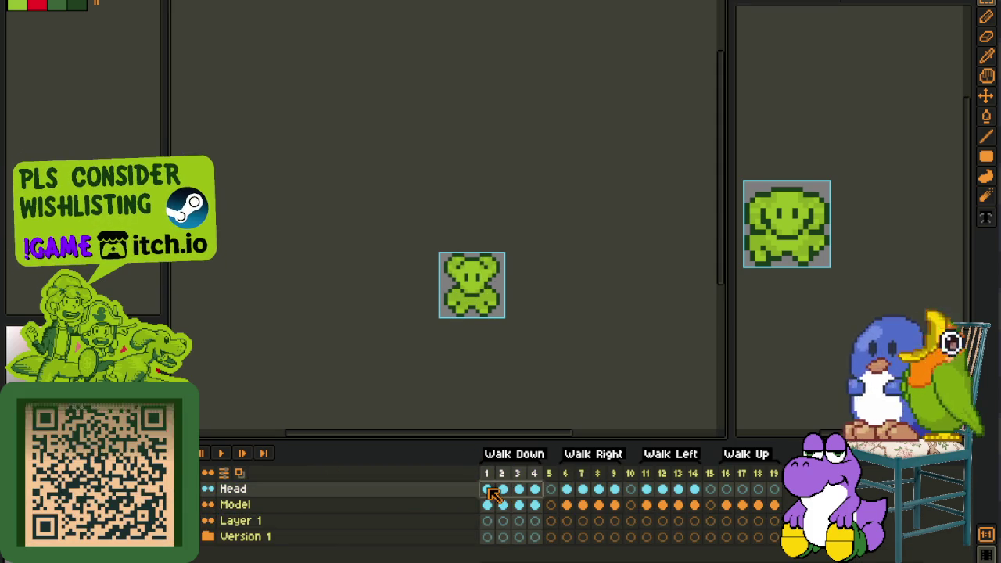
left_click(725, 521)
left_click_drag(268, 507, 227, 516)
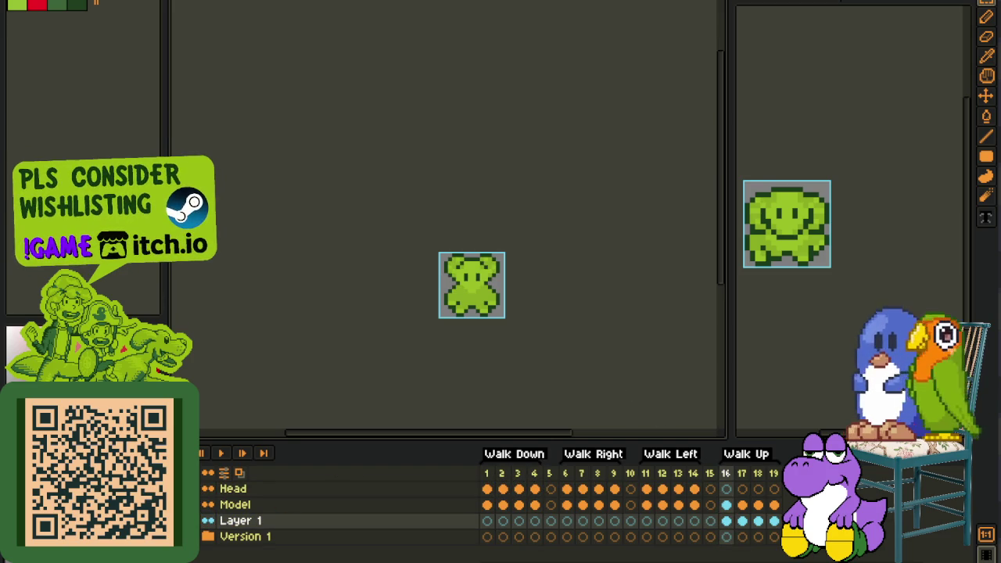
Fill over the bear's eyes with head green on the first Walk Up frames
key("i")
scroll(532, 272, "up", 1)
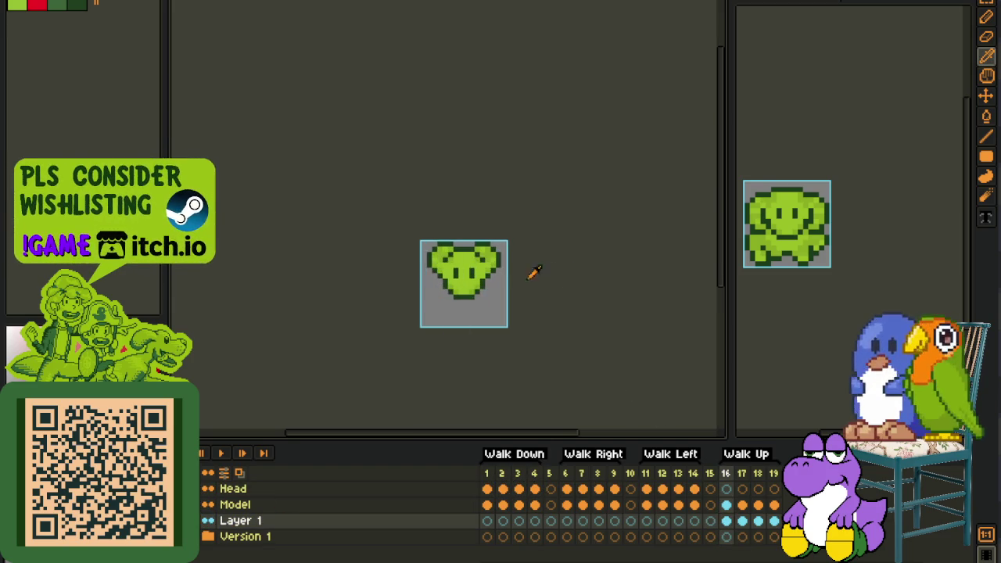
scroll(482, 279, "up", 2)
scroll(483, 279, "up", 1)
key("g")
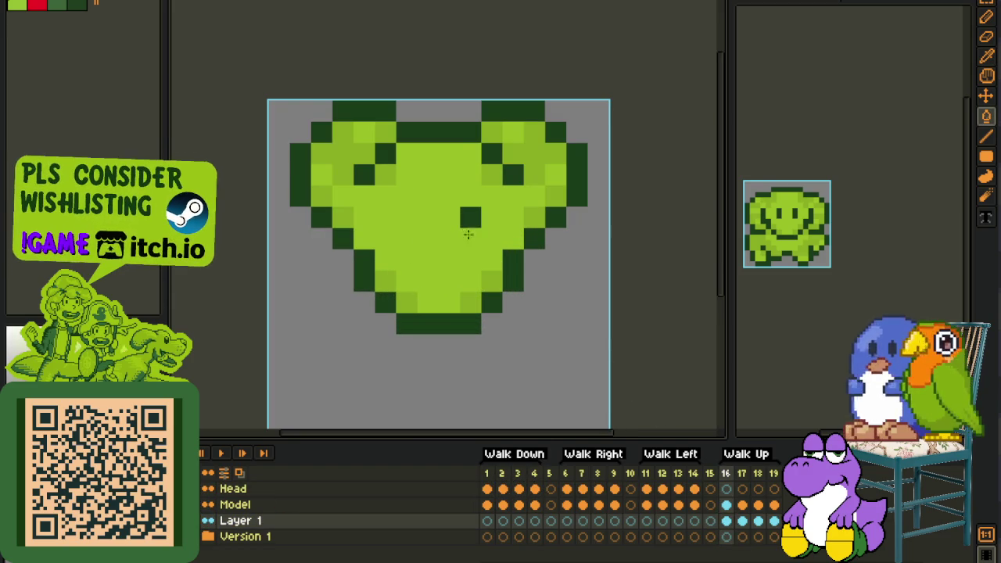
key("Right")
left_click(406, 249)
left_click(471, 260)
key("Right")
left_click(468, 271)
left_click(409, 276)
Fill over the remaining eye marks on the next Walk Up frame
key("Right")
left_click(471, 260)
left_click(470, 239)
left_click(406, 249)
key("Right")
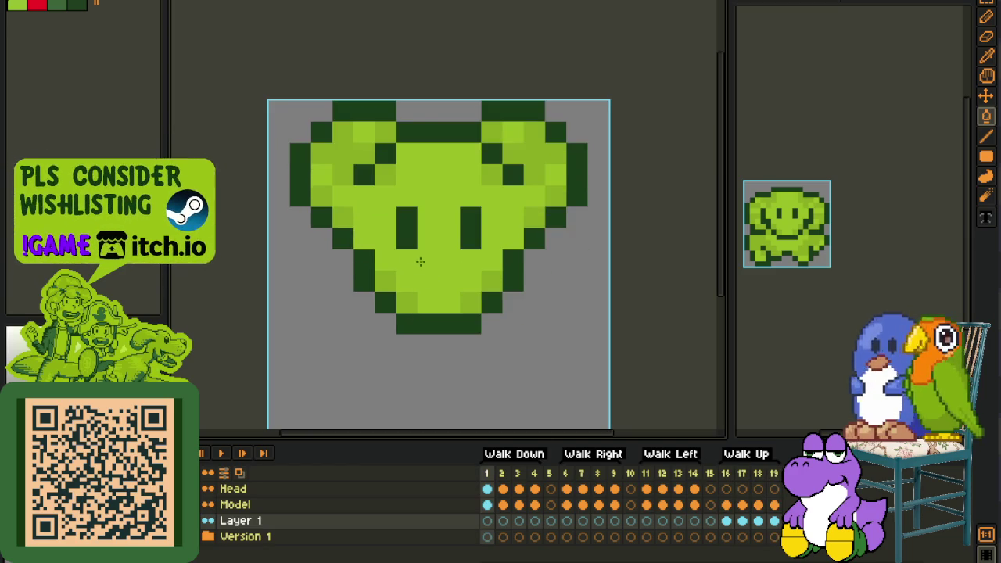
Select the Model body layer at Walk Up frame 16
scroll(469, 289, "down", 3)
key("i")
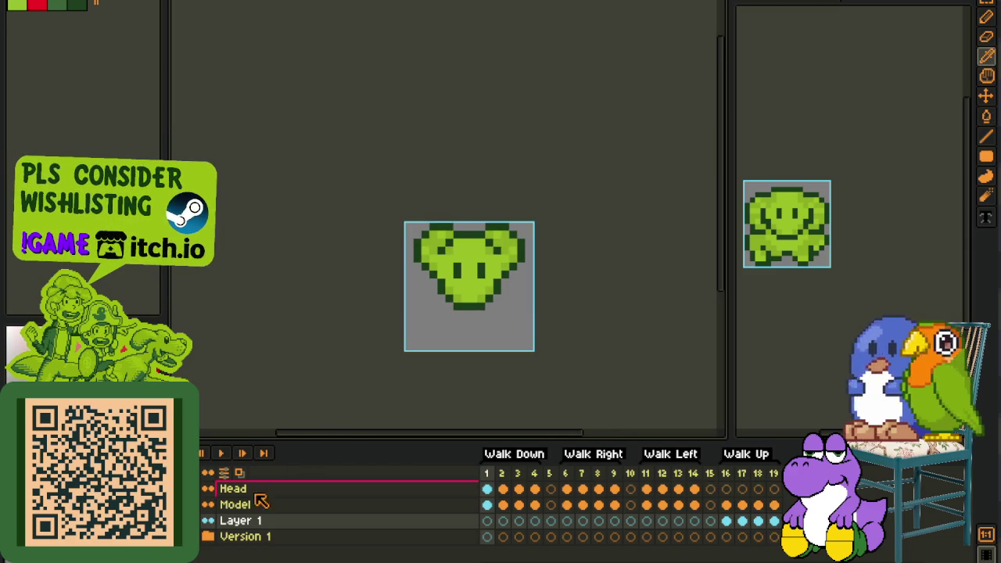
left_click(725, 505)
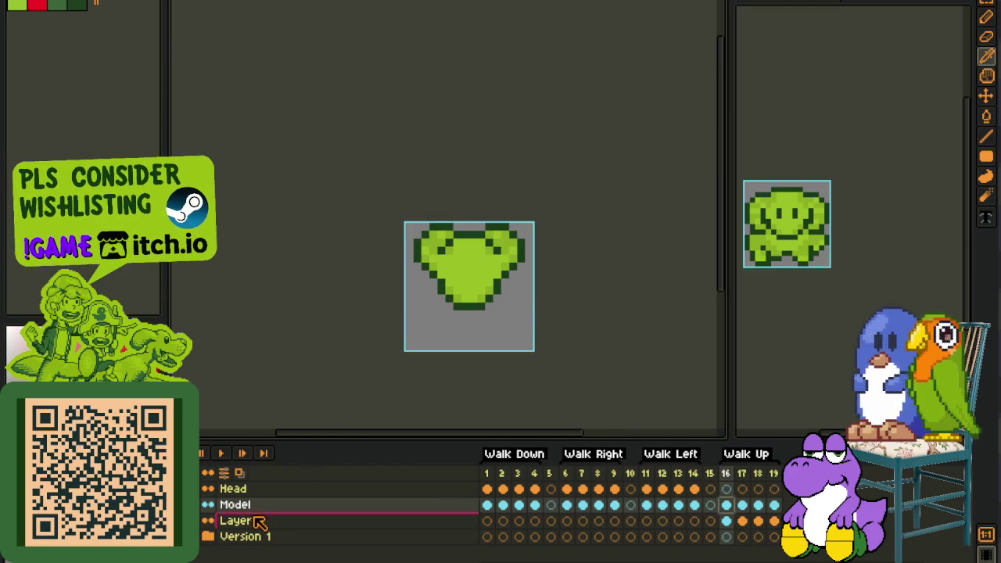
scroll(543, 332, "down", 2)
scroll(552, 331, "down", 1)
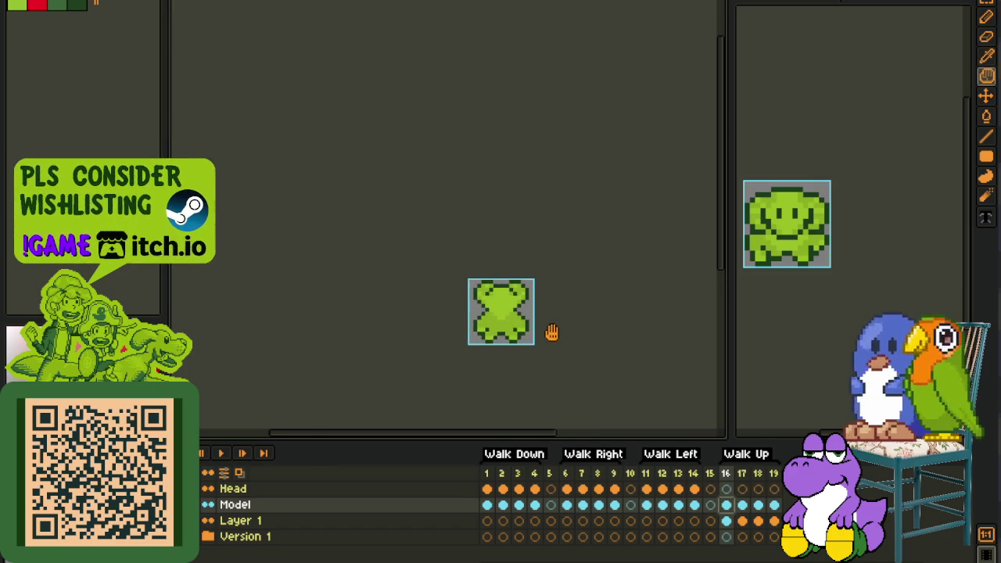
scroll(447, 297, "up", 2)
scroll(434, 282, "up", 1)
scroll(435, 281, "up", 2)
scroll(413, 290, "down", 1)
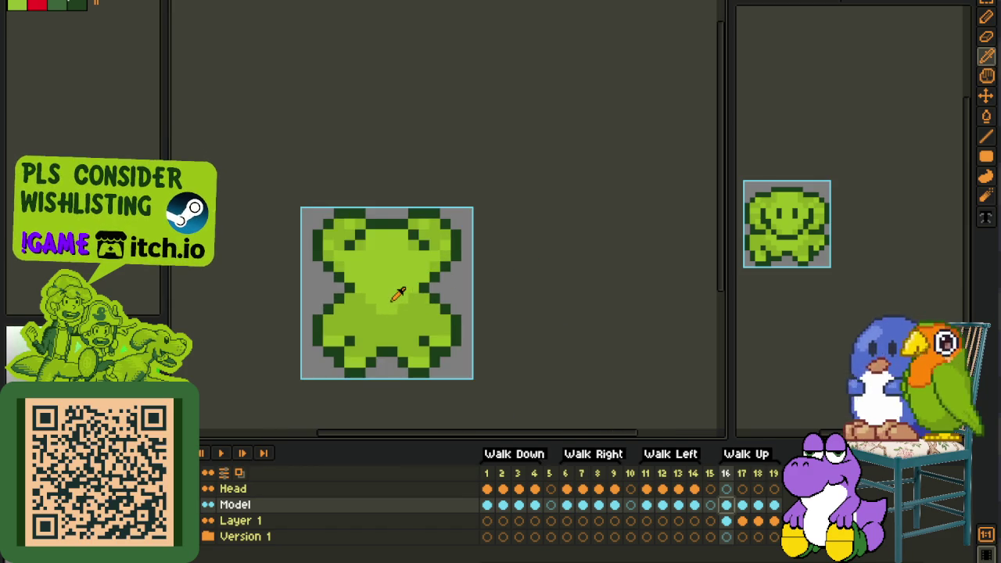
scroll(391, 305, "up", 1)
right_click(258, 501)
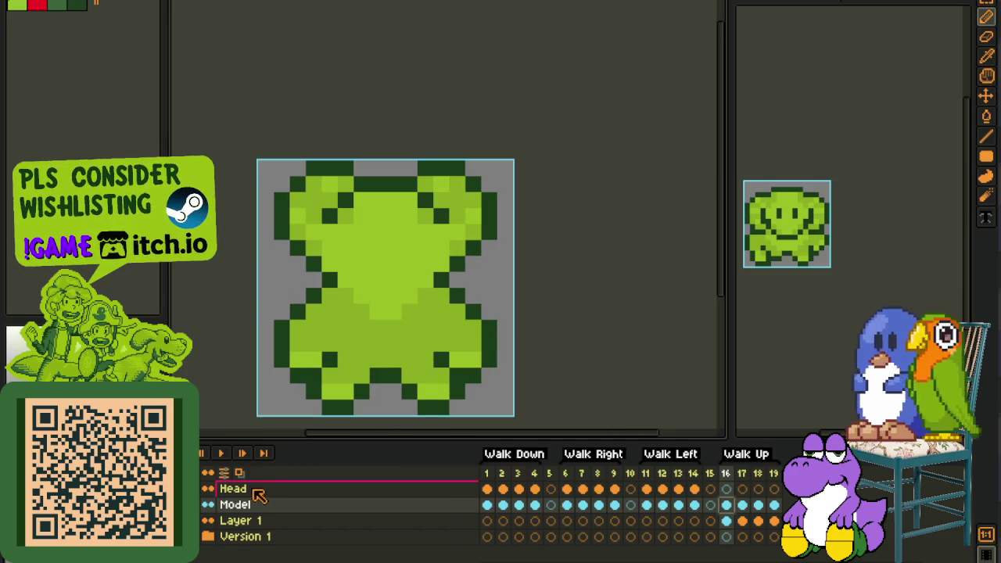
Add a new Layer 2 above Model and switch to the pencil
left_click(415, 480)
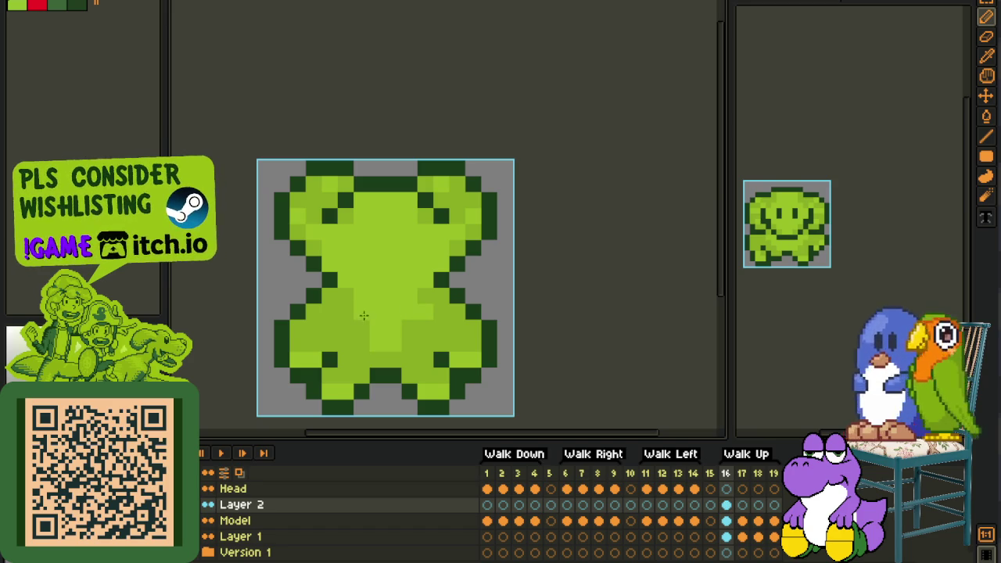
scroll(484, 326, "down", 3)
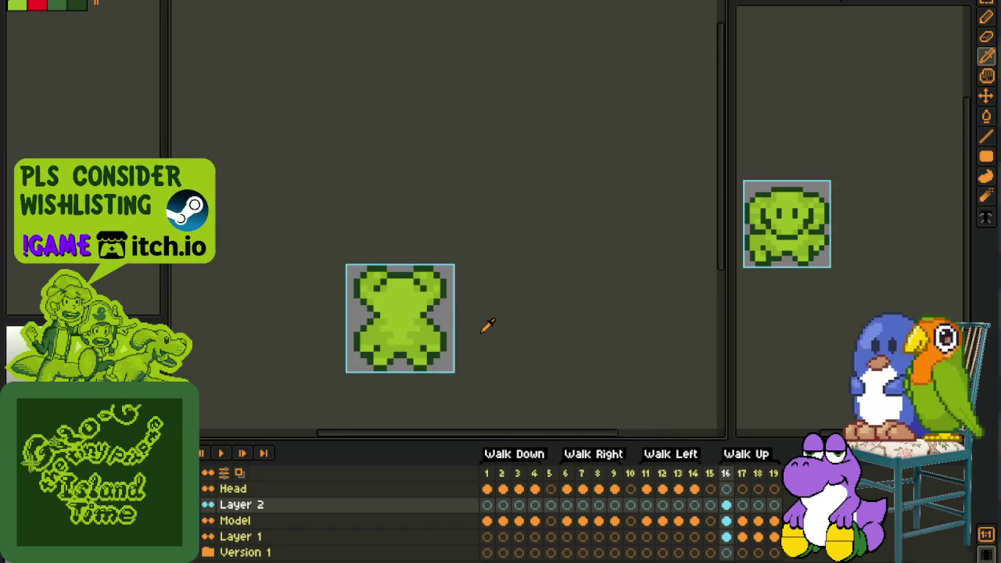
scroll(475, 323, "down", 1)
scroll(432, 313, "down", 1)
scroll(430, 315, "up", 4)
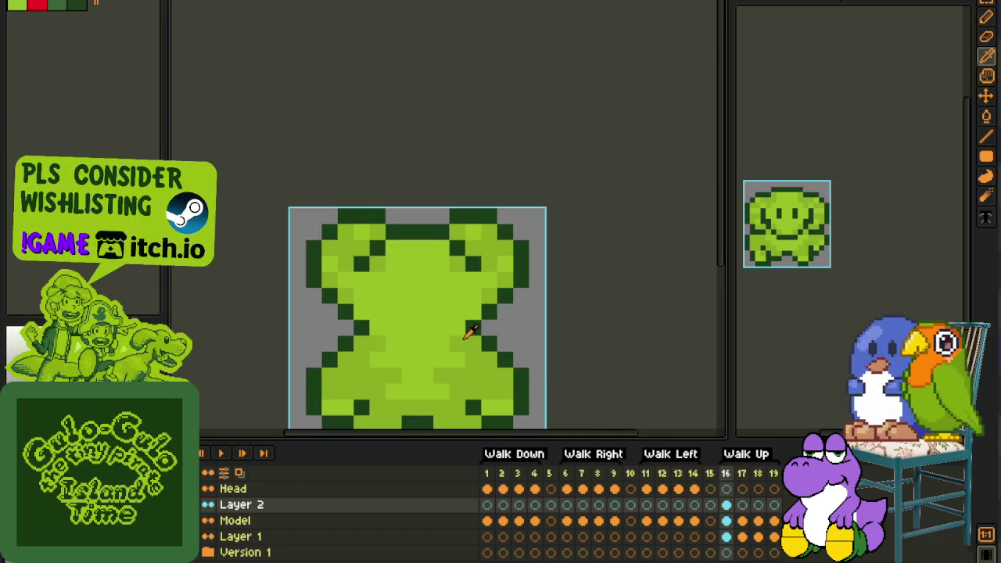
key("b")
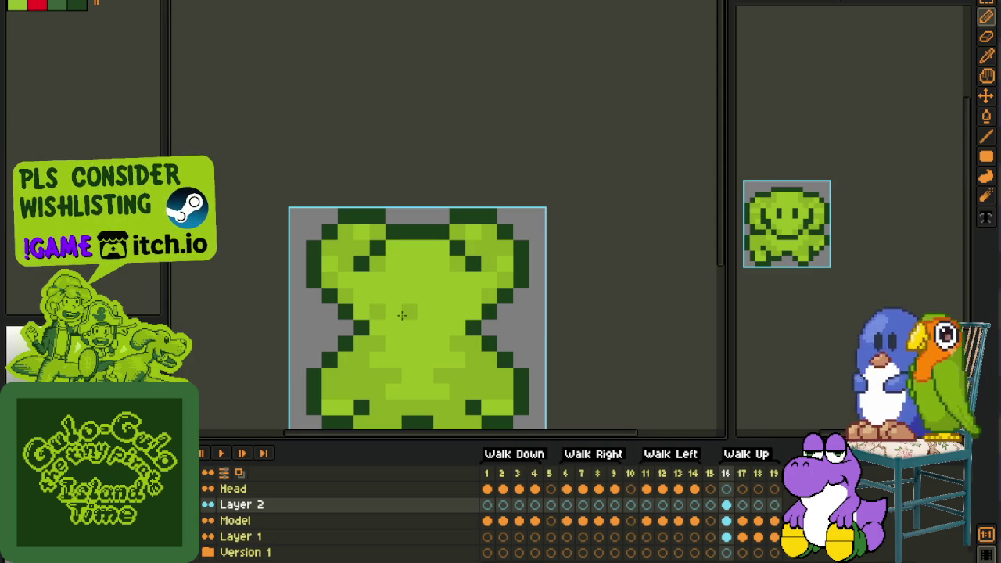
Paint darker green shading across the bear's back and near its shoulders
mouse_move(467, 315)
left_mouse_down()
mouse_move(388, 311)
mouse_move(463, 293)
mouse_move(372, 285)
left_mouse_up()
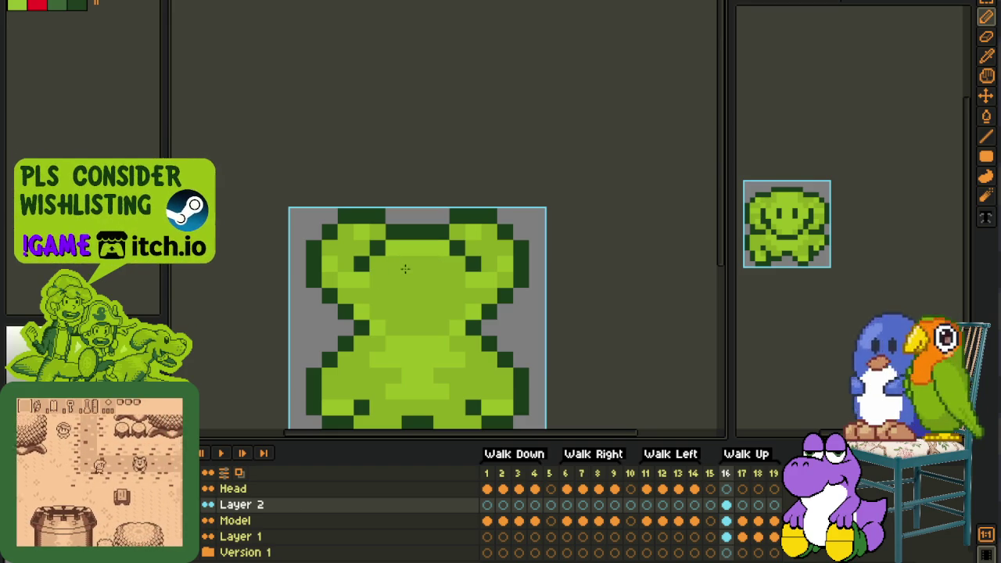
scroll(405, 268, "down", 3)
scroll(429, 288, "up", 2)
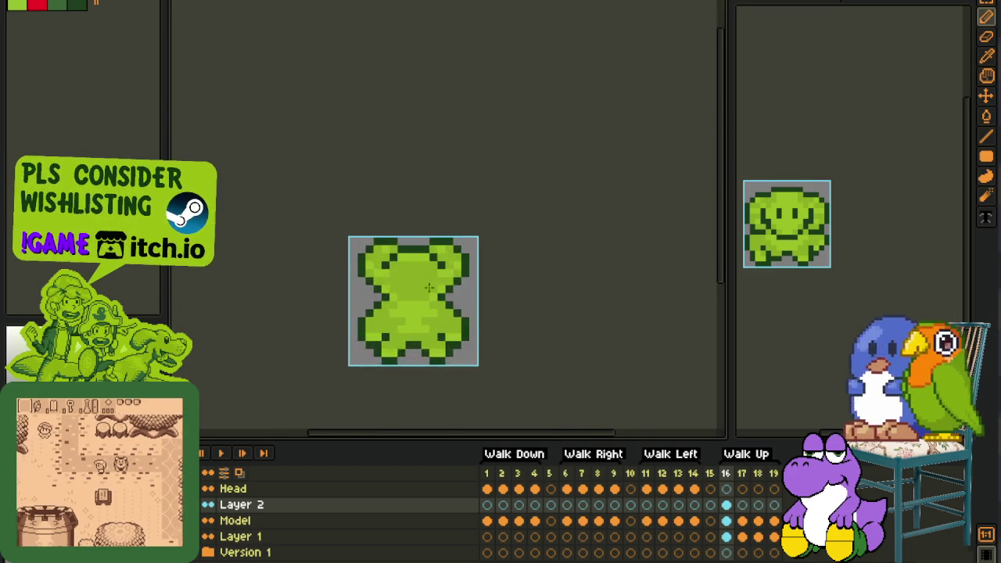
scroll(429, 289, "up", 2)
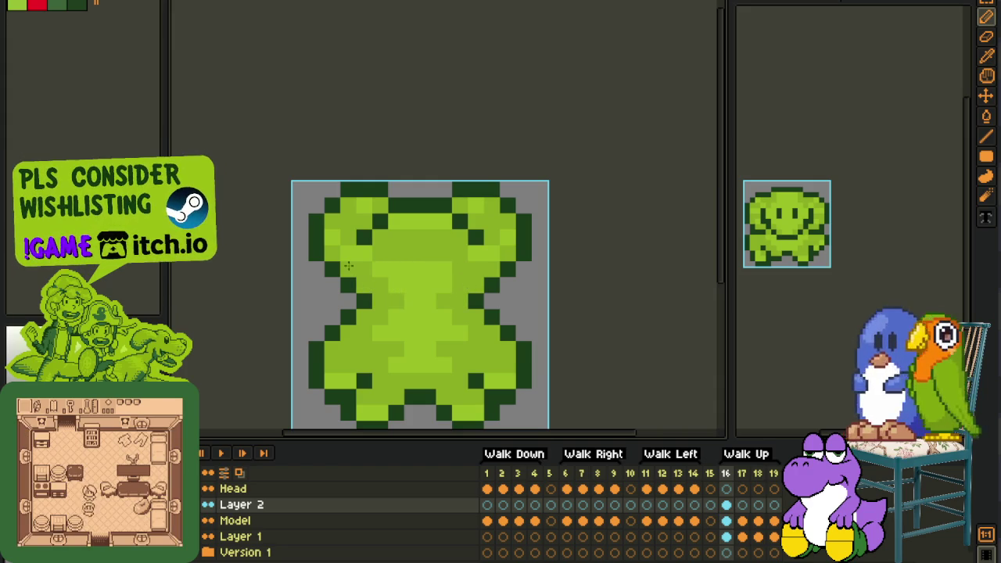
key("alt")
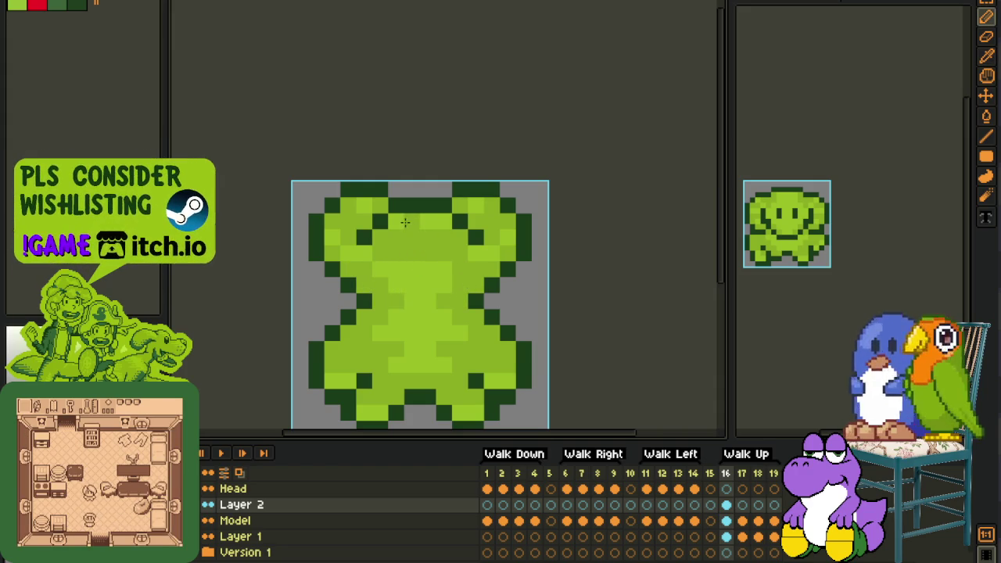
left_click_drag(412, 222, 439, 222)
key("alt")
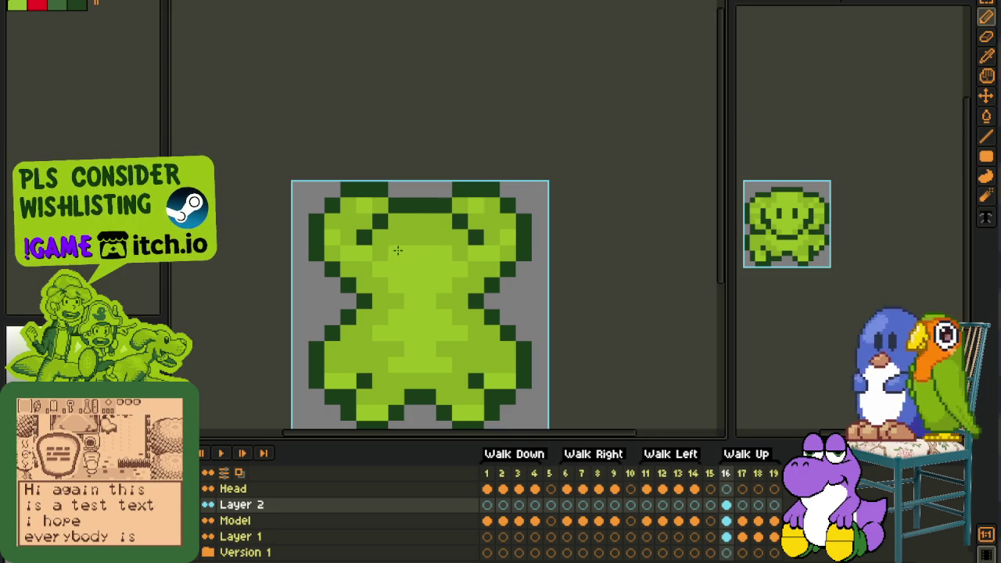
scroll(428, 238, "down", 2)
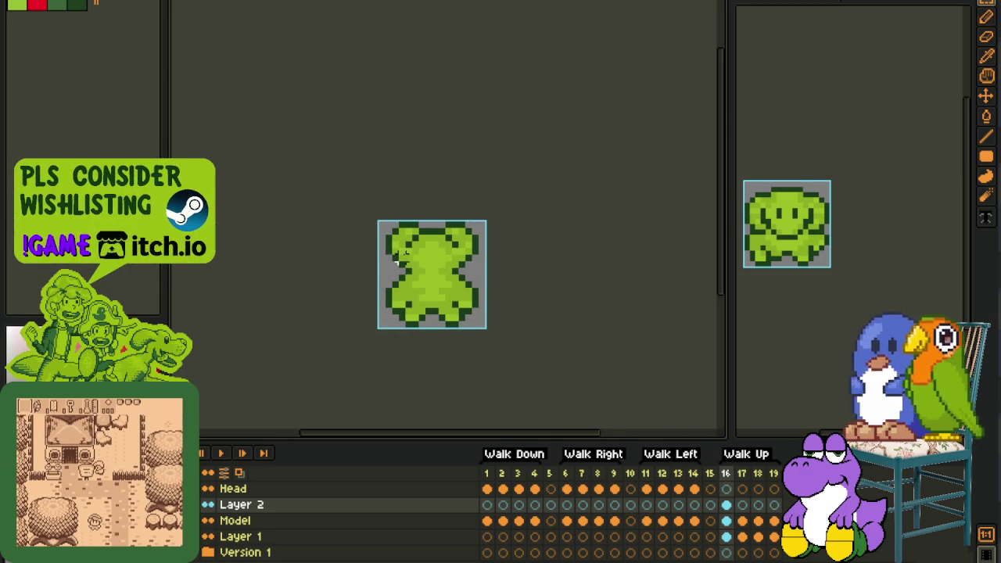
scroll(588, 351, "down", 2)
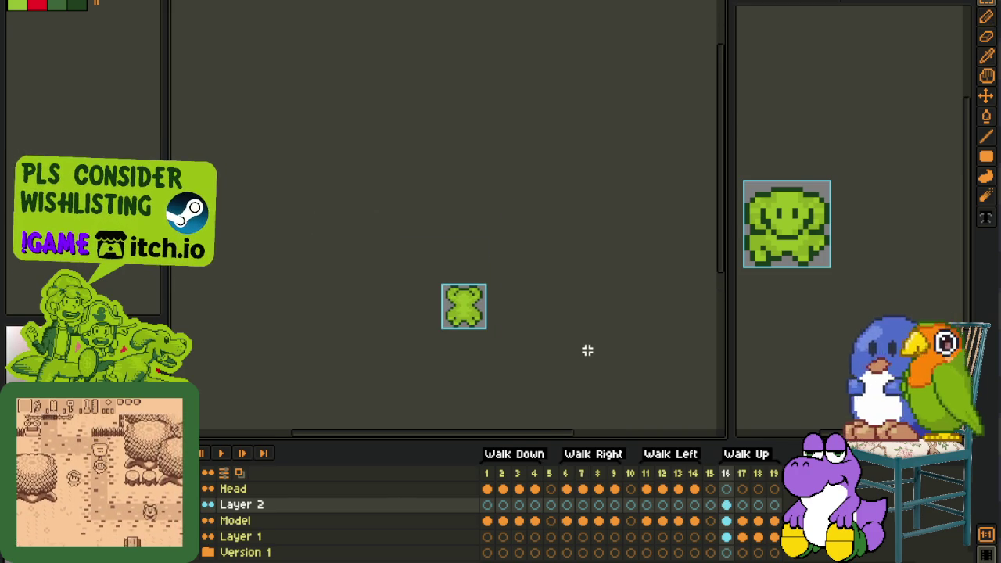
Move the bear's upper half down on Walk Up frame 18
left_click(755, 505)
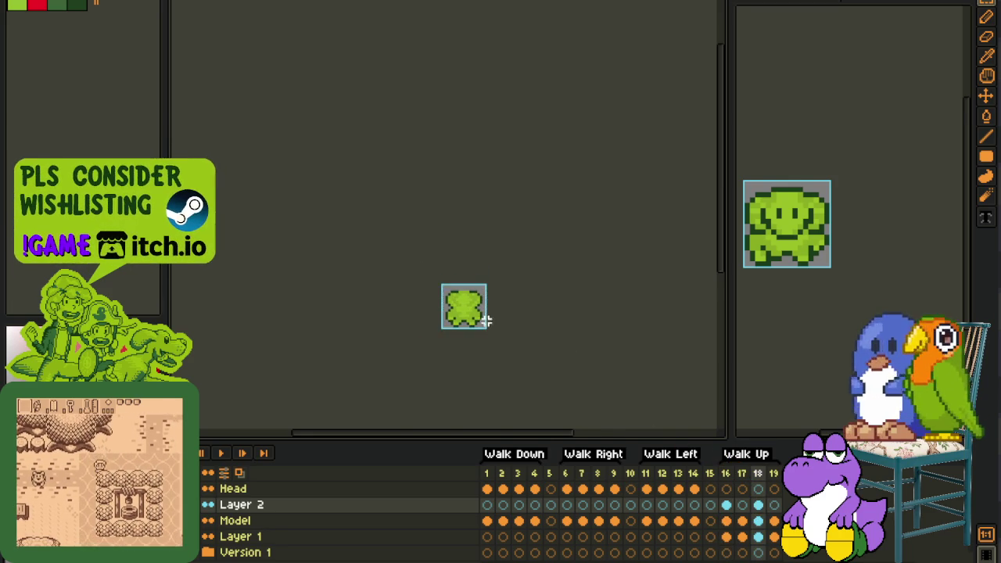
scroll(477, 313, "up", 3)
scroll(428, 263, "up", 1)
left_click_drag(336, 232, 551, 350)
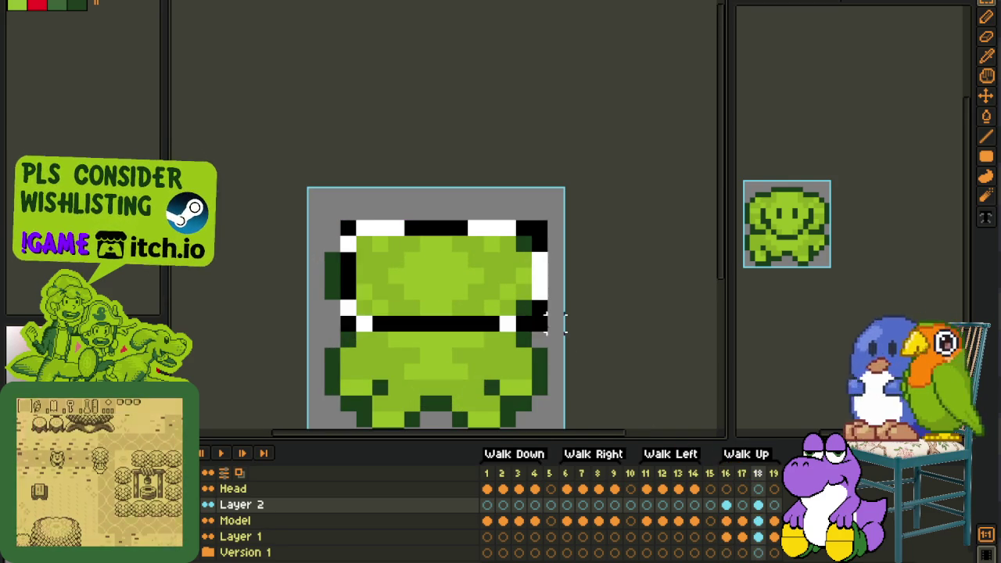
left_click(635, 322)
scroll(532, 341, "down", 2)
key("u")
Touch up the outline with pencil and eraser, then save the sprite
key("b")
scroll(520, 338, "up", 1)
key("e")
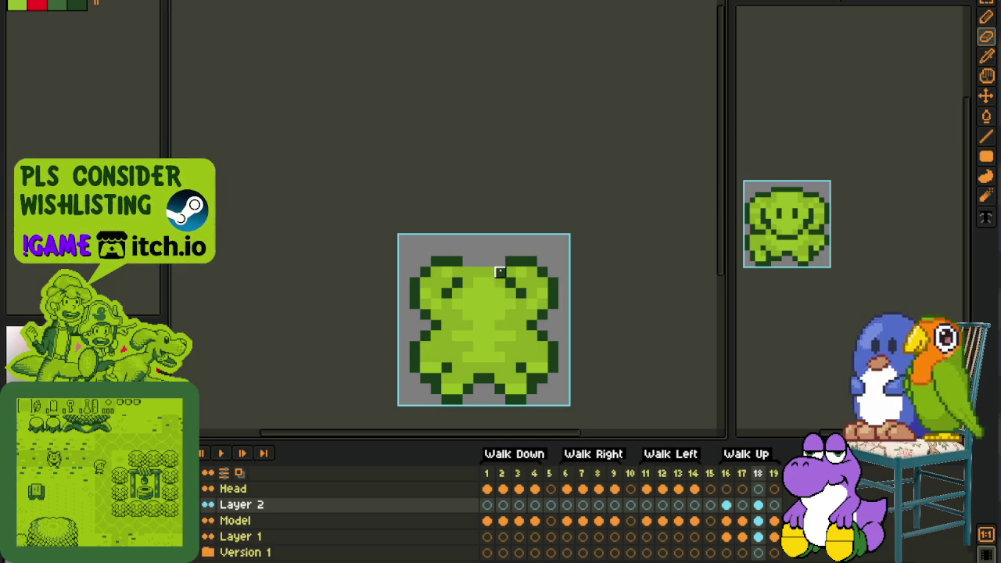
scroll(501, 278, "down", 1)
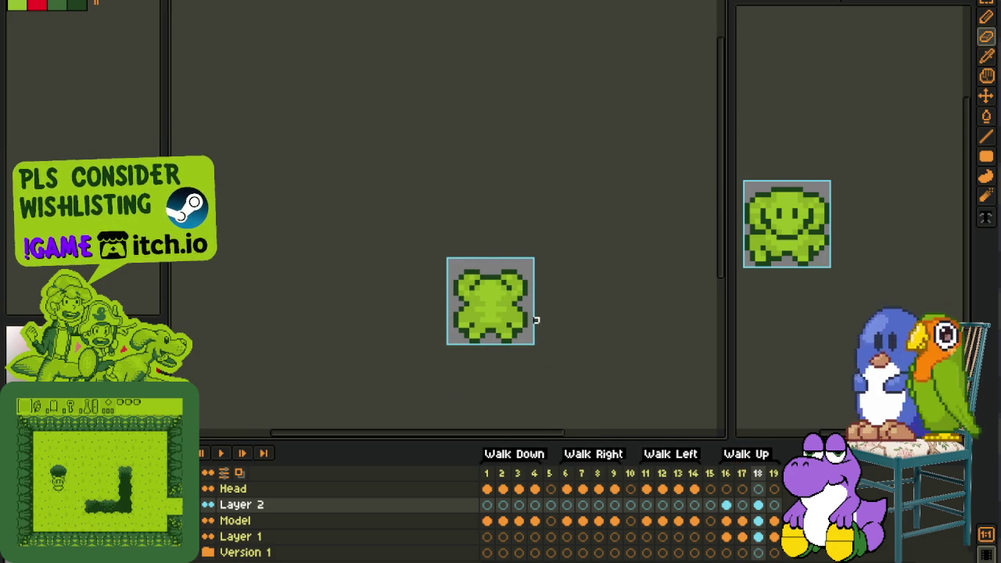
scroll(501, 292, "up", 1)
scroll(458, 293, "up", 1)
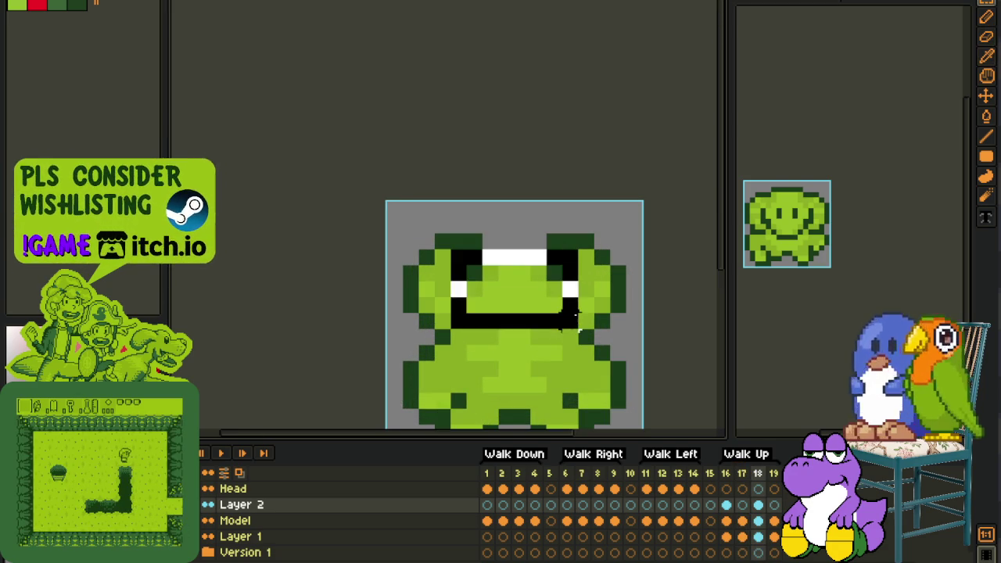
key("i")
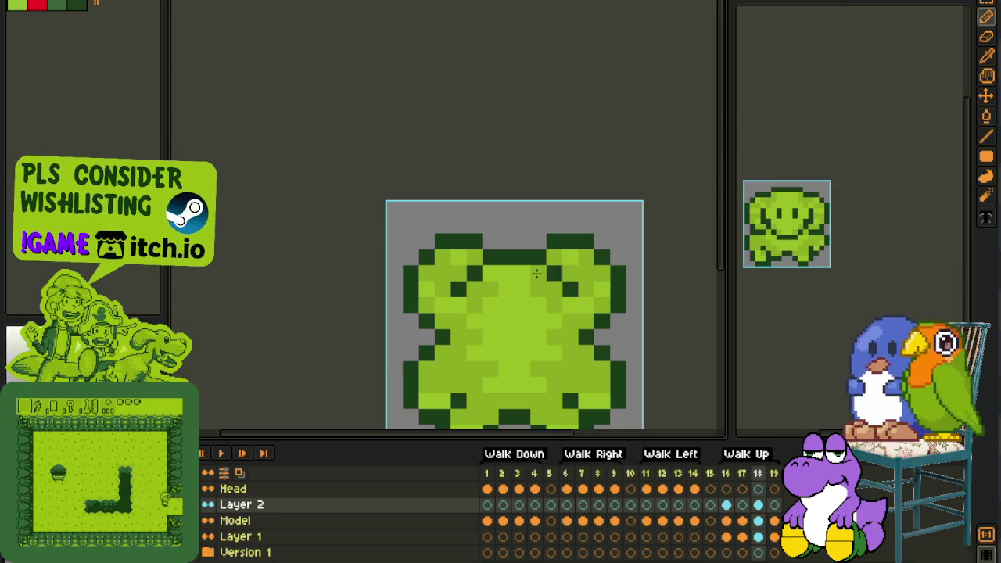
scroll(540, 299, "down", 2)
key("ctrl+s")
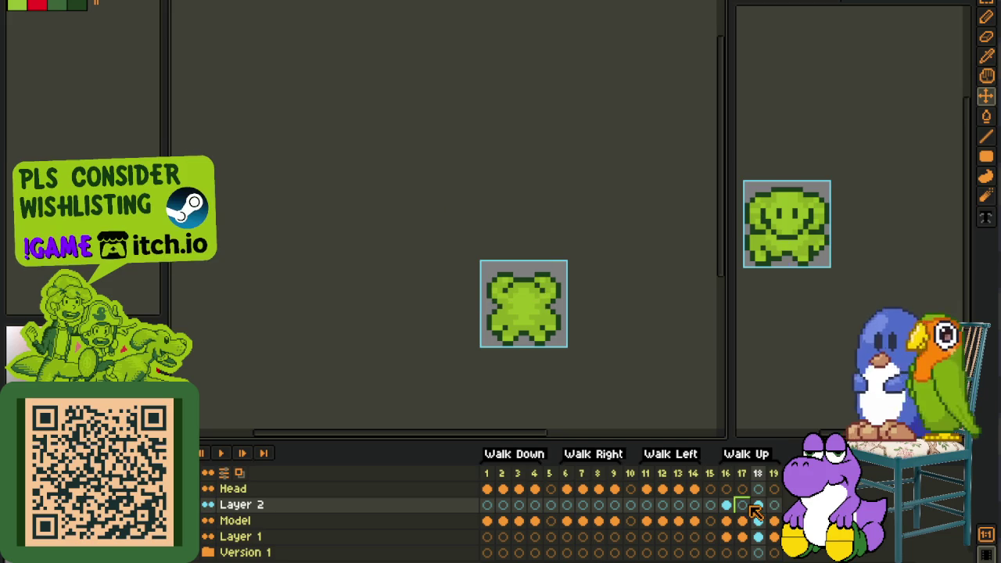
Select Layer 2's cel on Walk Up frame 17 and marquee the bear's head area
key("Left")
scroll(610, 350, "up", 1)
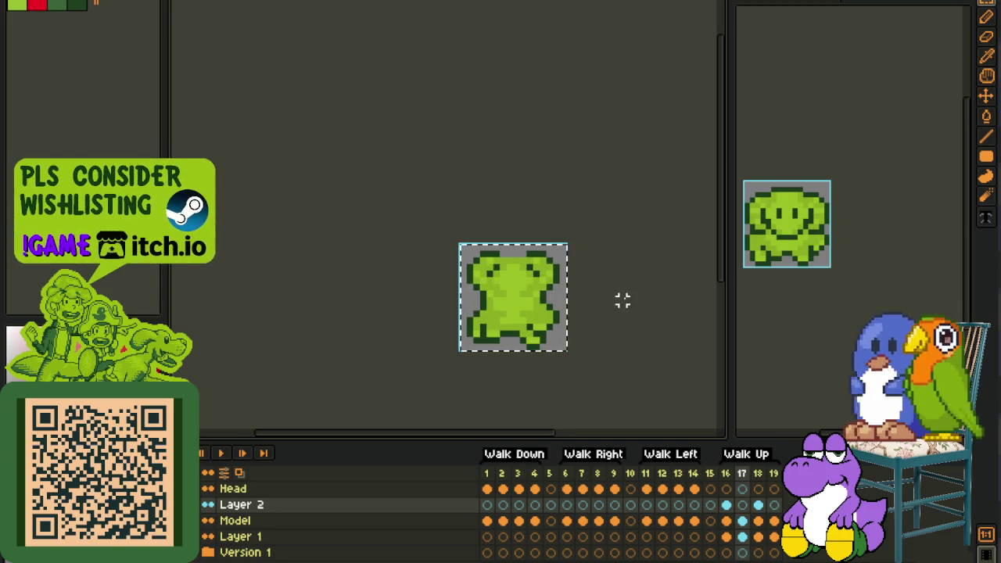
scroll(622, 297, "up", 1)
scroll(594, 294, "up", 1)
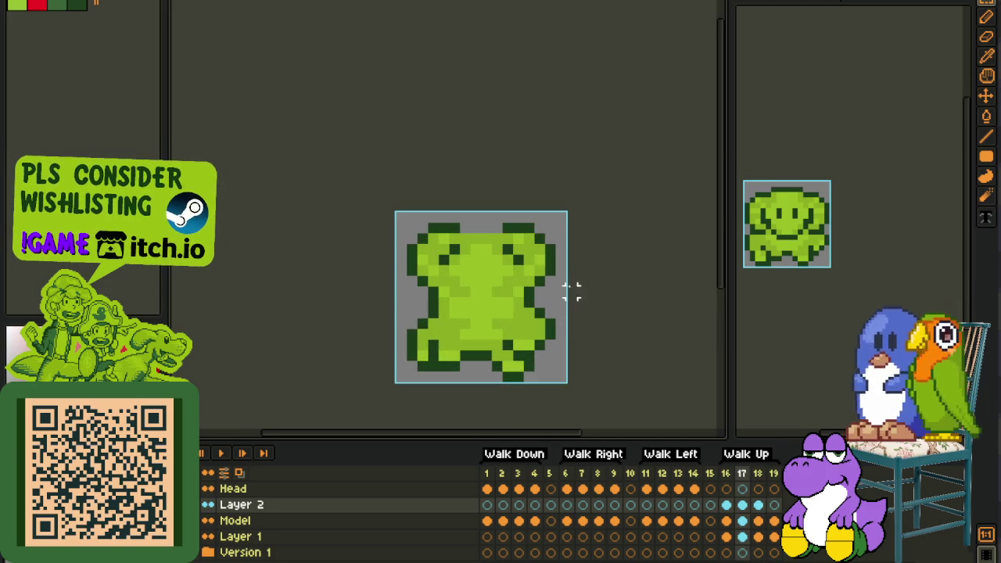
left_click(747, 504)
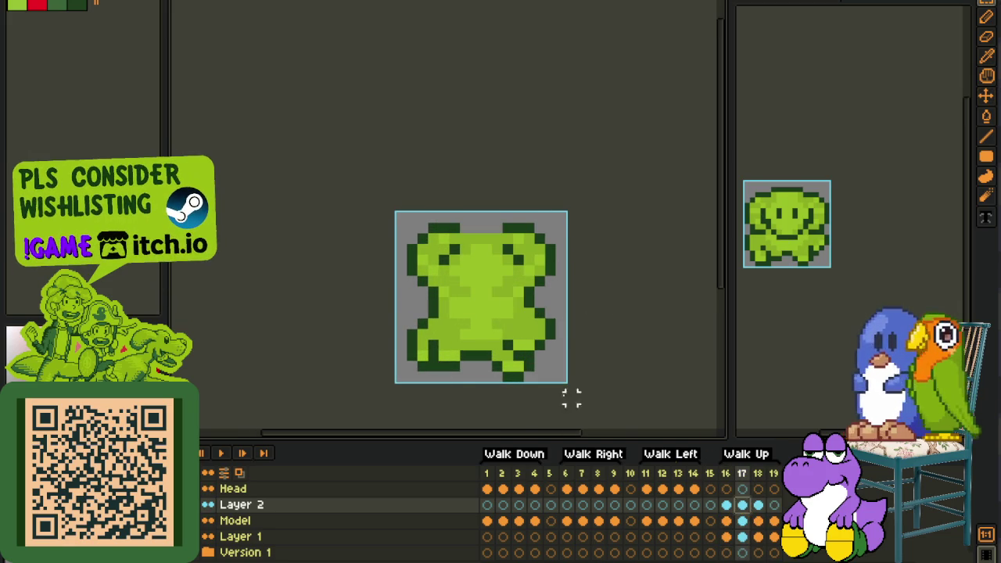
scroll(441, 265, "up", 1)
mouse_move(440, 196)
left_mouse_down()
mouse_move(598, 291)
mouse_move(617, 317)
left_mouse_up()
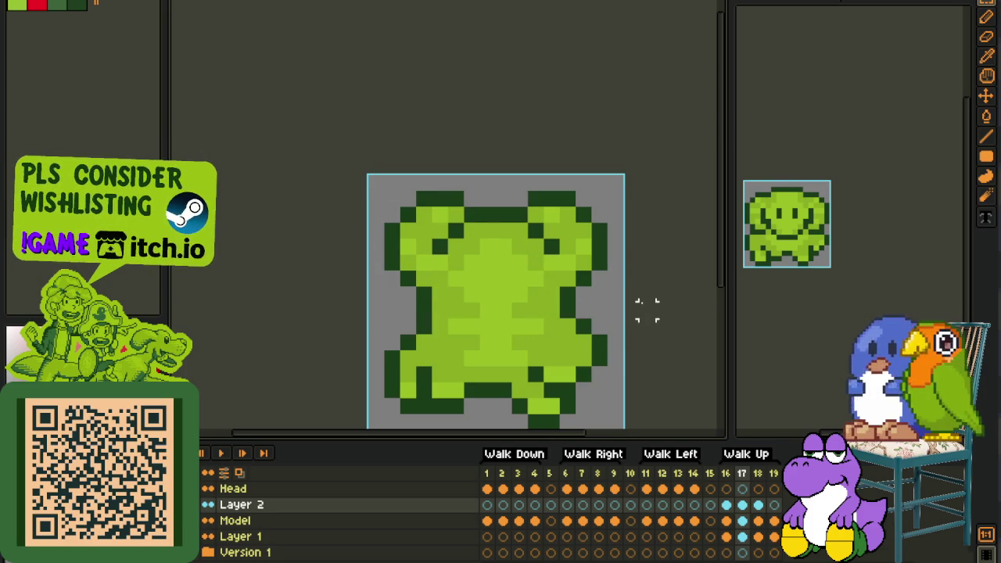
scroll(614, 295, "down", 2)
scroll(613, 296, "down", 1)
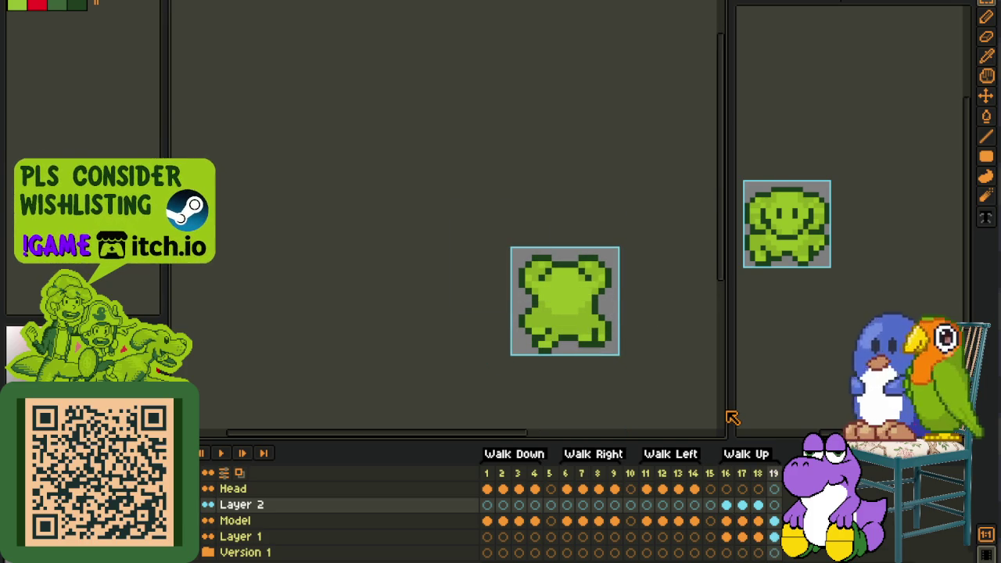
left_click(743, 506)
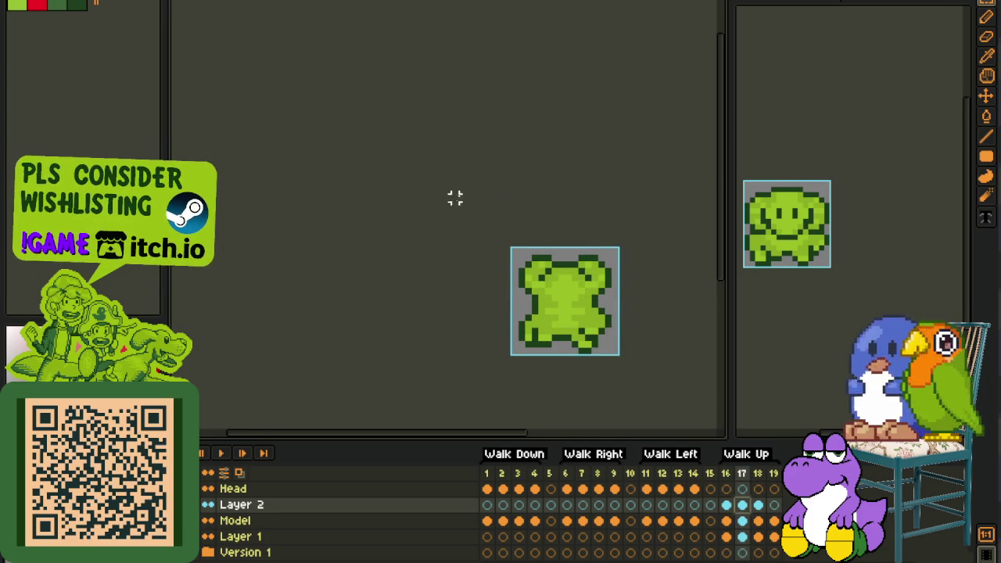
scroll(455, 198, "right", 3)
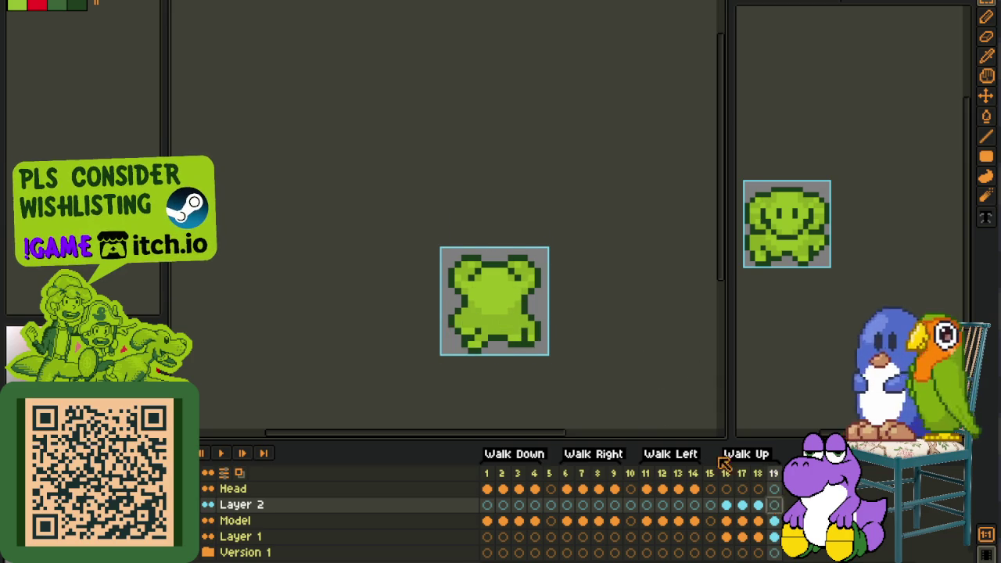